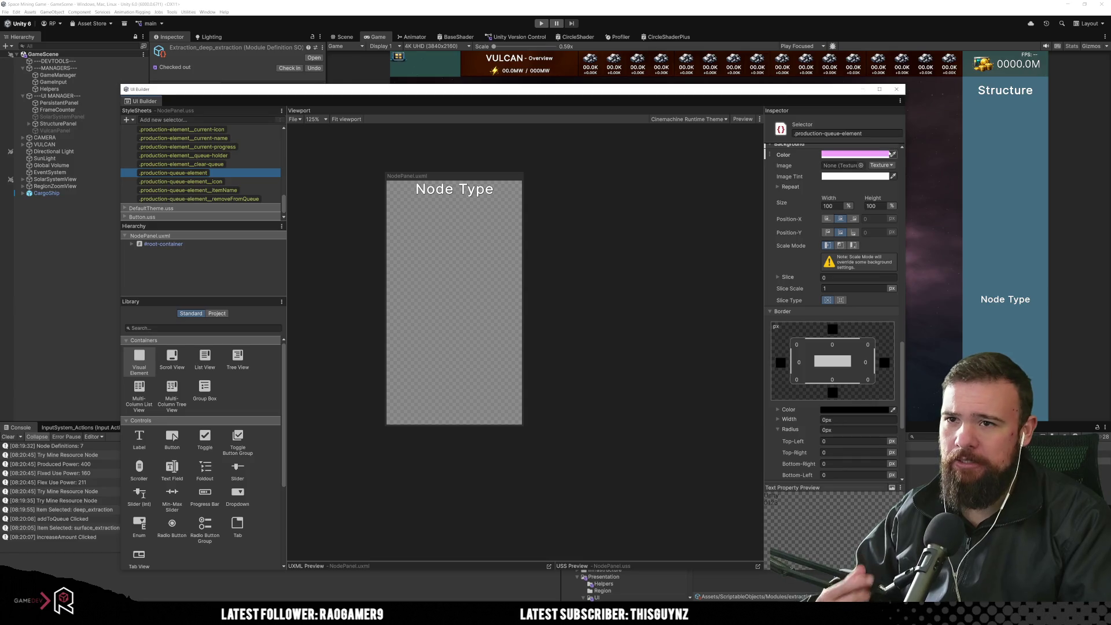
Step: Set the production-queue-element background colour to dark purple (320039)
{"action": "left_click", "coordinate": [854, 154]}
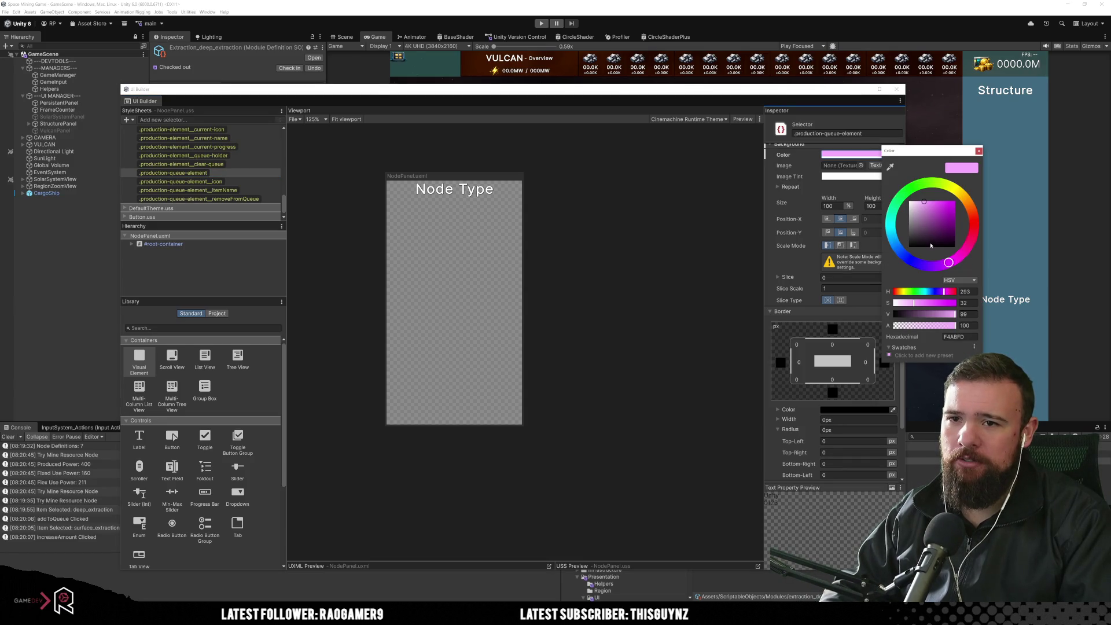
{"action": "left_click_drag", "start_coordinate": [932, 245], "coordinate": [959, 239]}
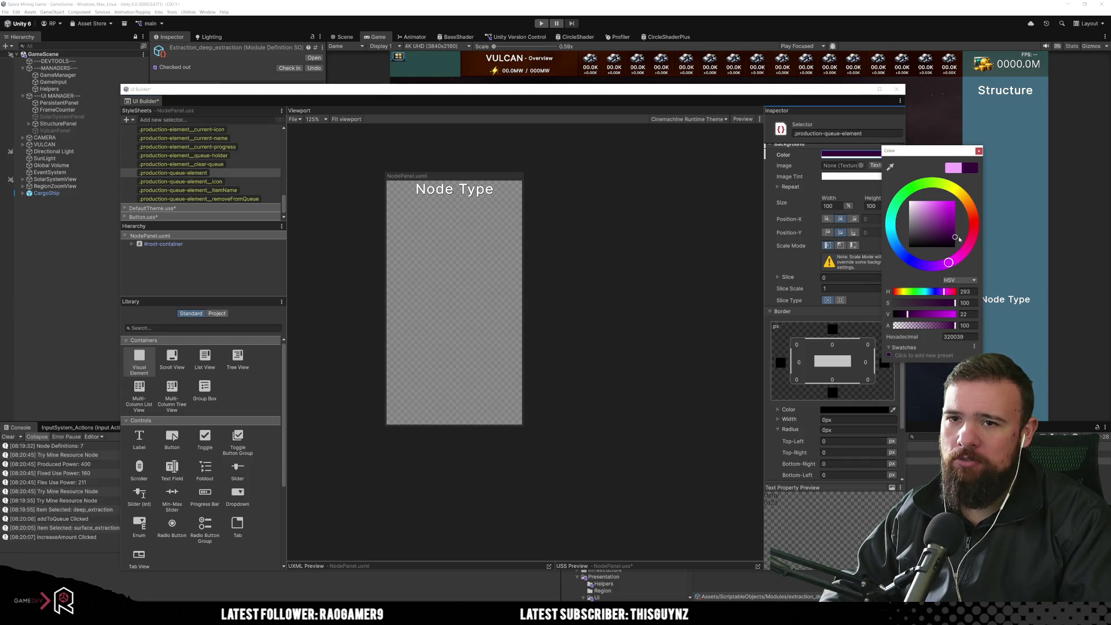
{"action": "left_click", "coordinate": [979, 151]}
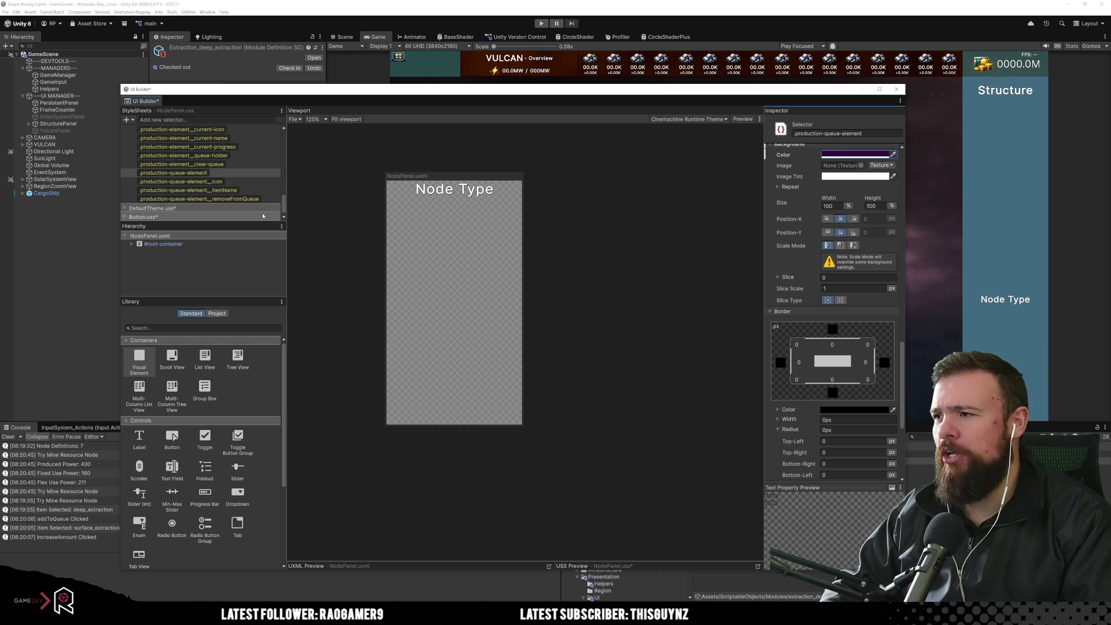
Step: Deselect the style, save the NodePanel stylesheet with Ctrl+S, and dock UI Builder into the editor
{"action": "left_click", "coordinate": [251, 191]}
{"action": "scroll", "coordinate": [866, 369], "scroll_direction": "up", "scroll_amount": 10}
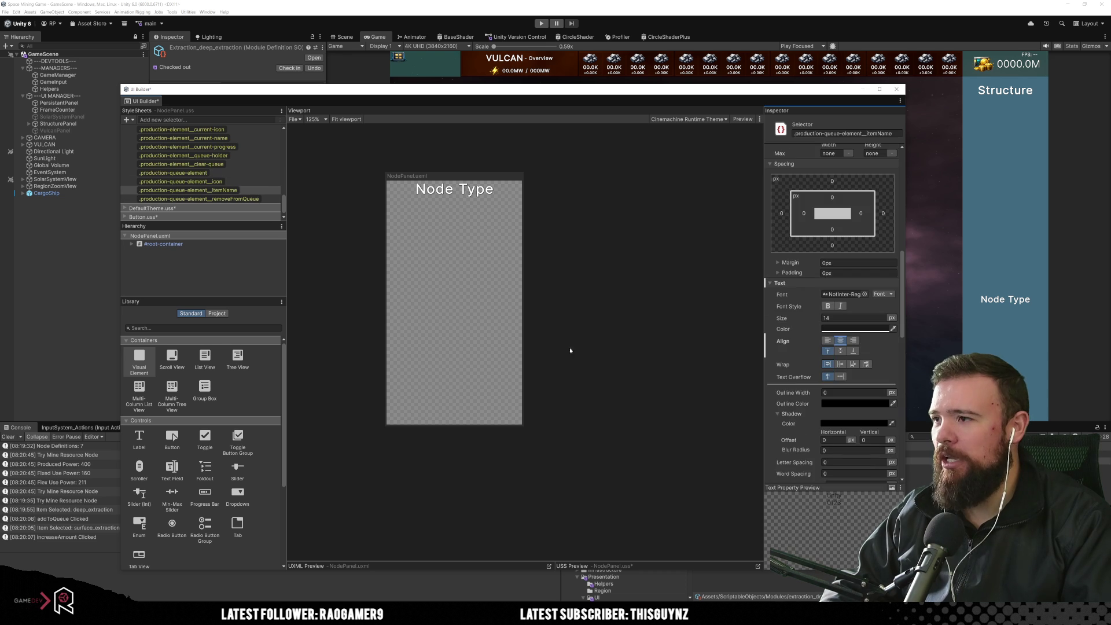
{"action": "left_click", "coordinate": [602, 303]}
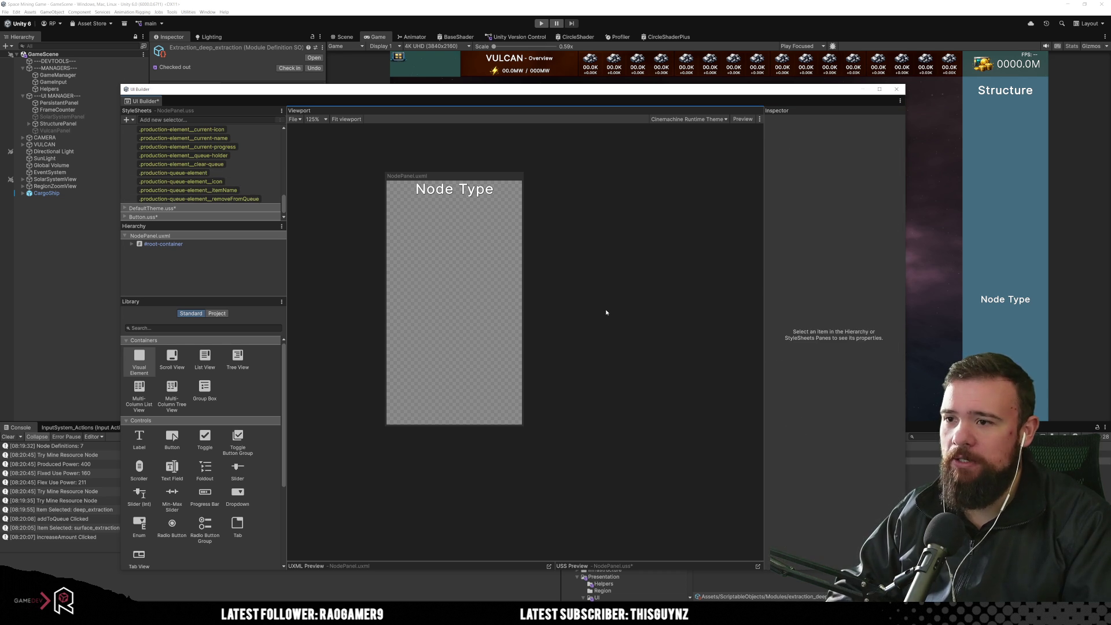
{"action": "key", "text": "ctrl+s"}
{"action": "left_click_drag", "start_coordinate": [140, 100], "coordinate": [652, 62]}
{"action": "left_click", "coordinate": [542, 23]}
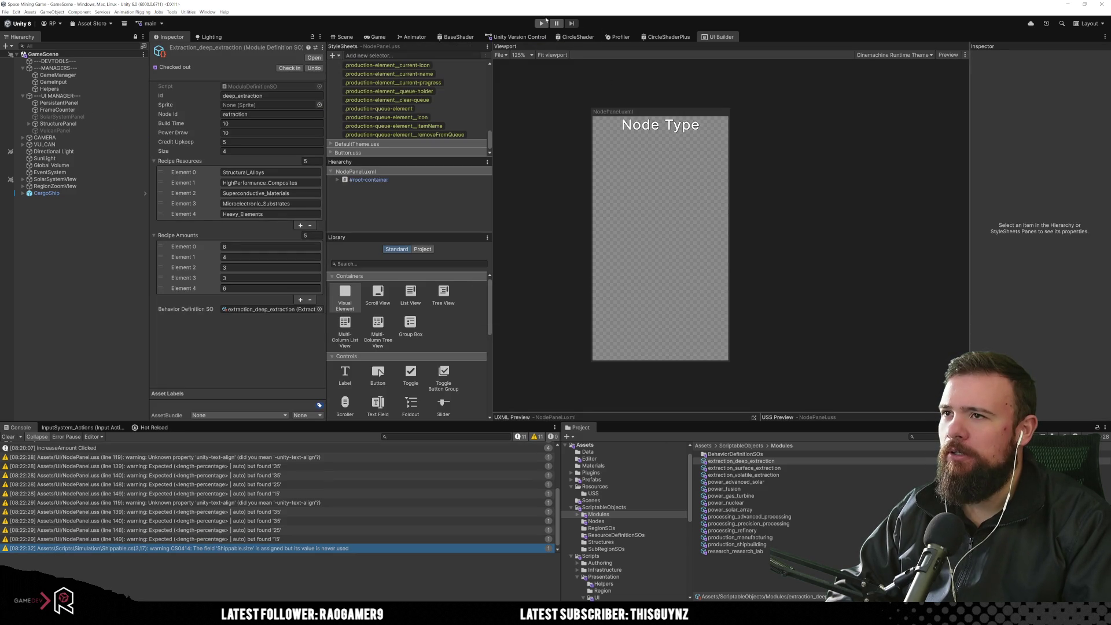
Step: Run the game in Play mode with UI Builder docked as an editor tab
{"action": "left_click", "coordinate": [538, 23]}
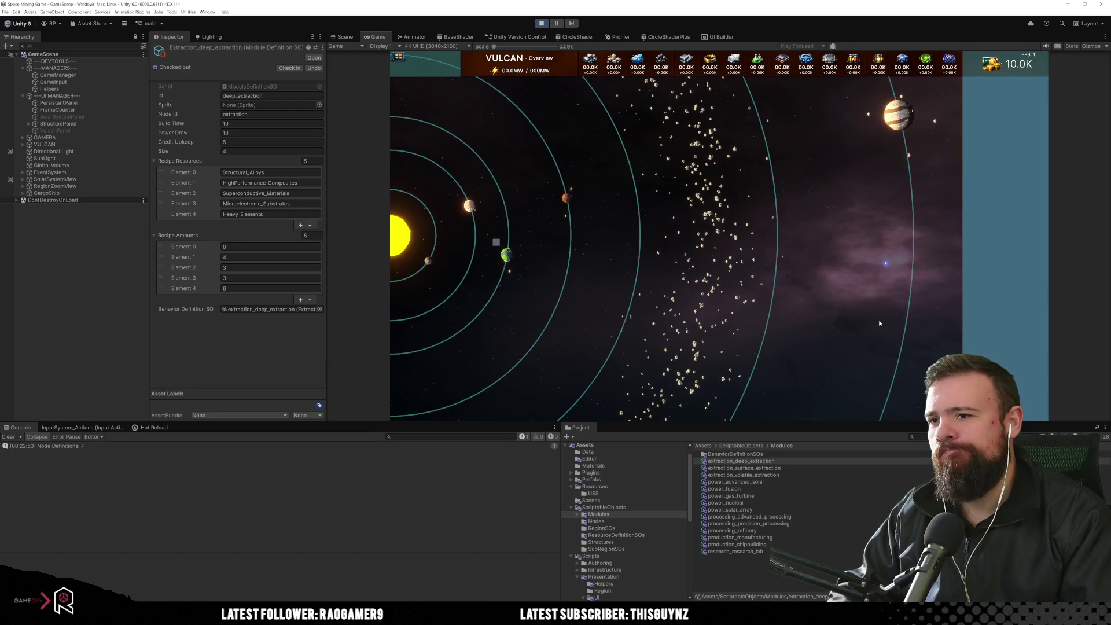
Step: Queue deep_extraction modules on Vulcan's resource node with an increased production amount
{"action": "left_click", "coordinate": [494, 245]}
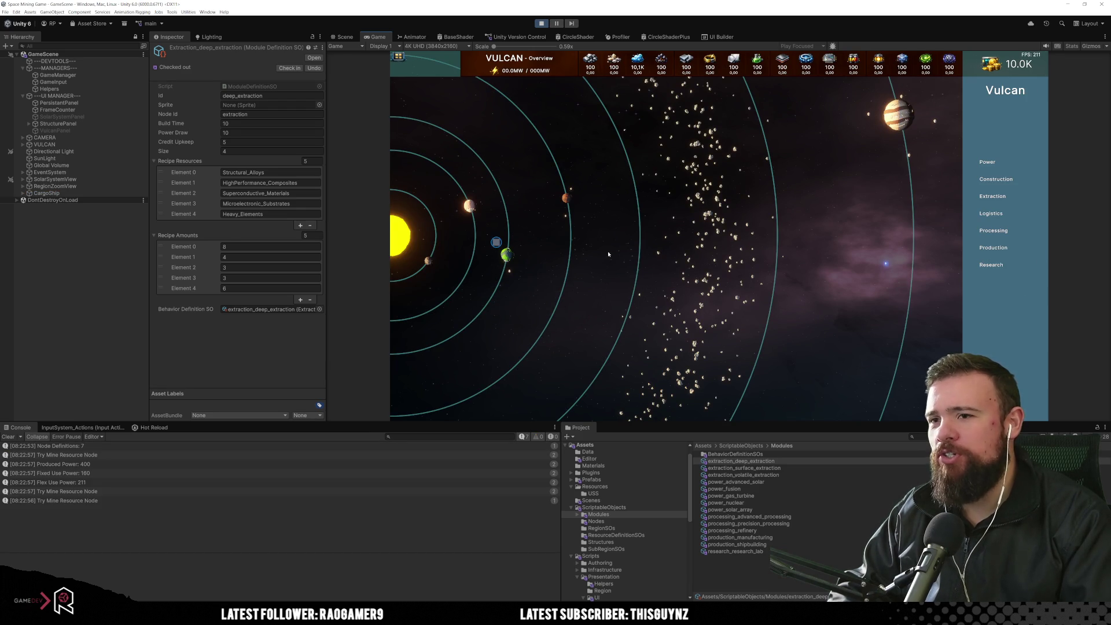
{"action": "left_click", "coordinate": [1007, 249]}
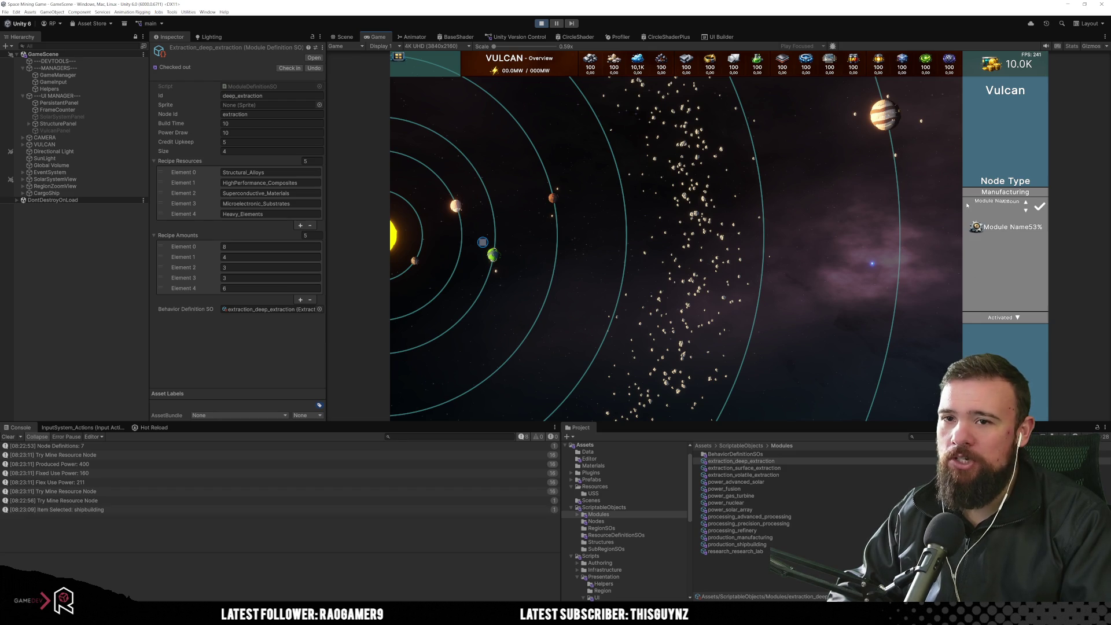
{"action": "left_click", "coordinate": [971, 209]}
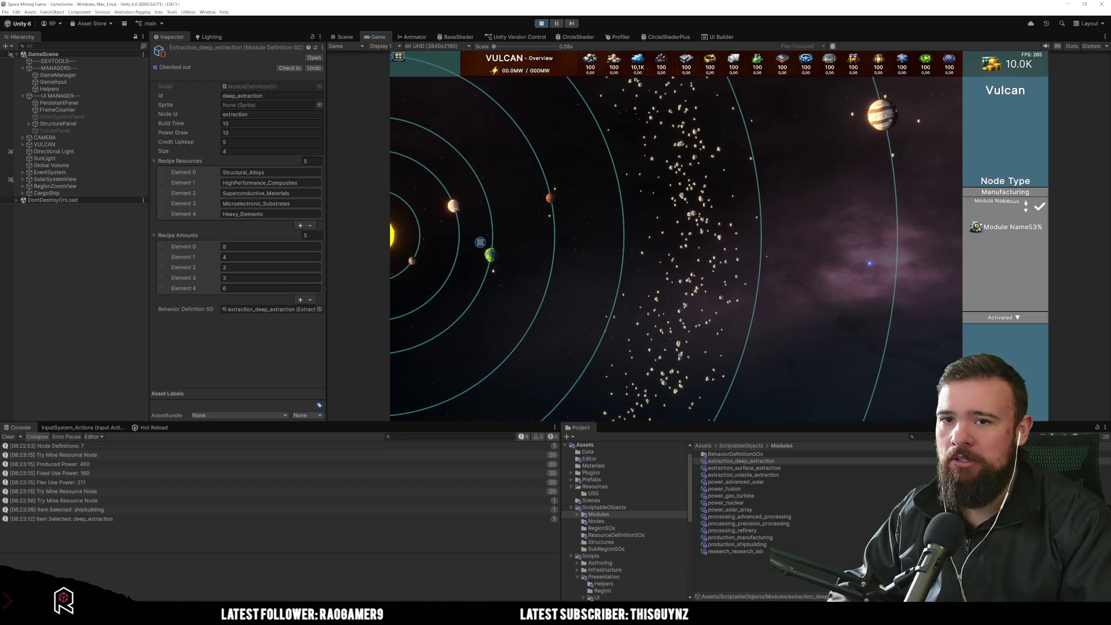
{"action": "left_click", "coordinate": [1028, 202]}
{"action": "left_click", "coordinate": [1040, 206]}
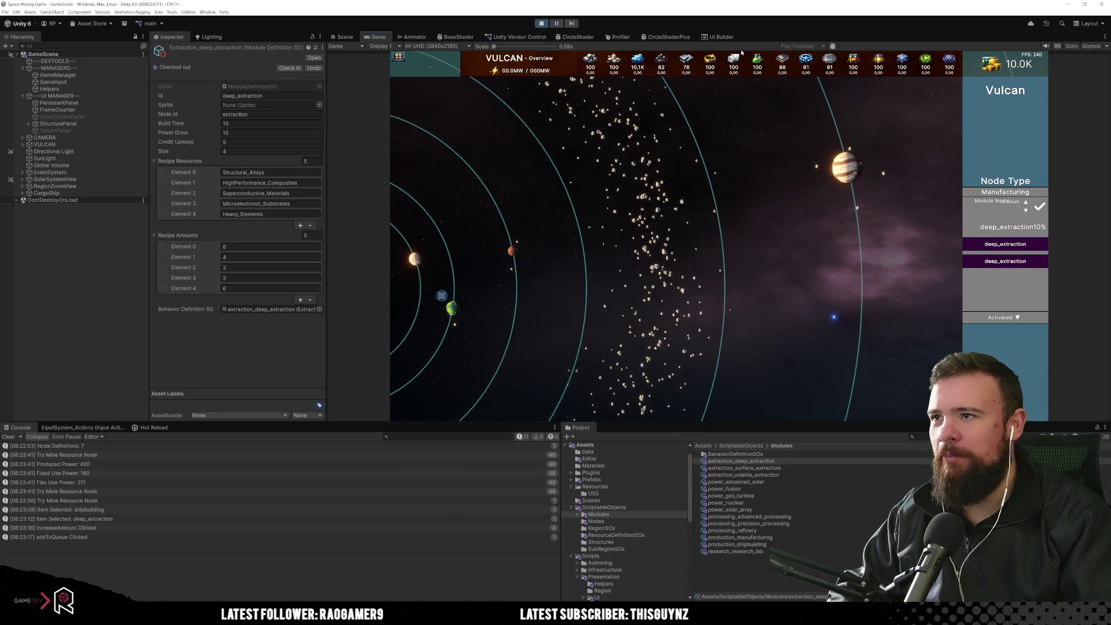
{"action": "left_click", "coordinate": [207, 11]}
Step: Open the UI Toolkit Debugger and pick the deep_extraction queue item in the game
{"action": "mouse_move", "coordinate": [243, 195]}
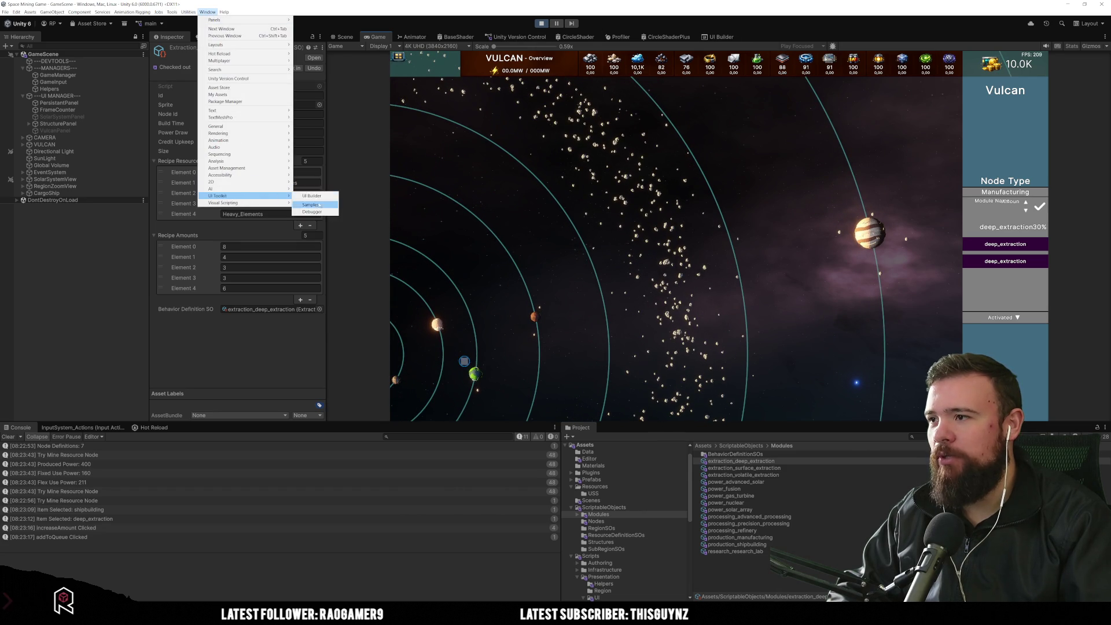
{"action": "left_click", "coordinate": [301, 196]}
{"action": "left_click", "coordinate": [191, 162]}
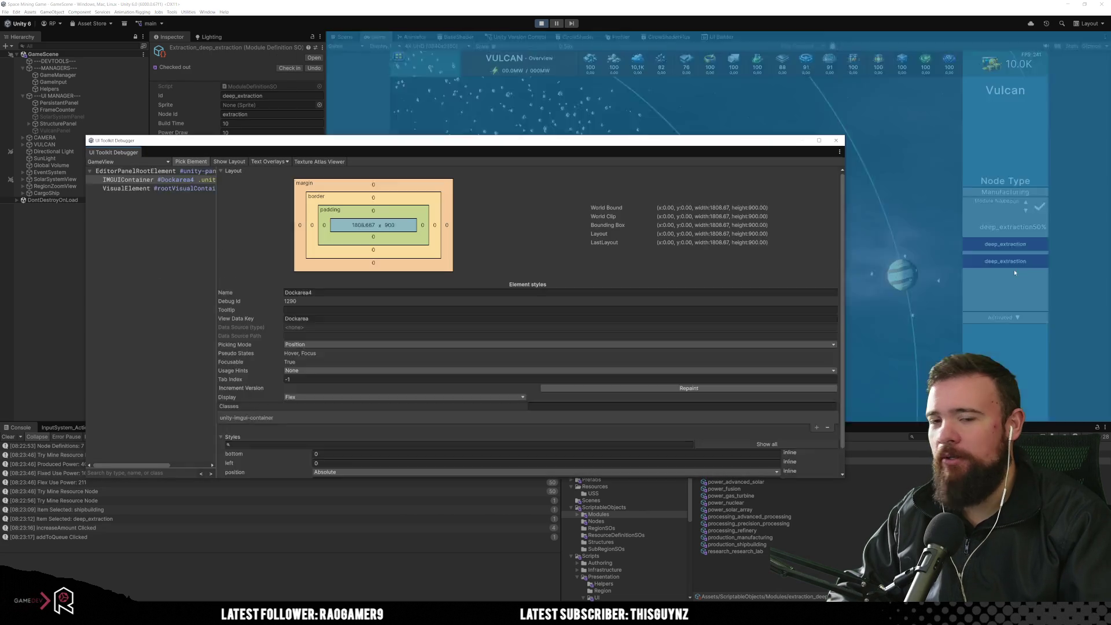
{"action": "left_click", "coordinate": [1044, 265]}
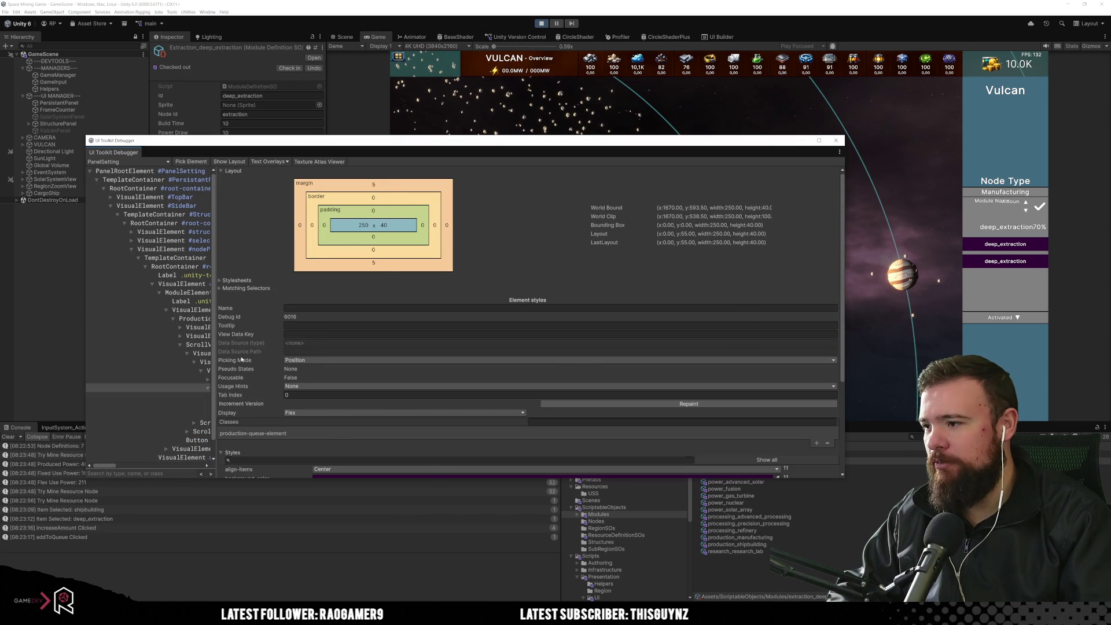
{"action": "left_click_drag", "start_coordinate": [215, 342], "coordinate": [342, 334]}
Step: Inspect the queue entry's container, icon, name label and remove button, then stop the game
{"action": "left_click", "coordinate": [260, 431]}
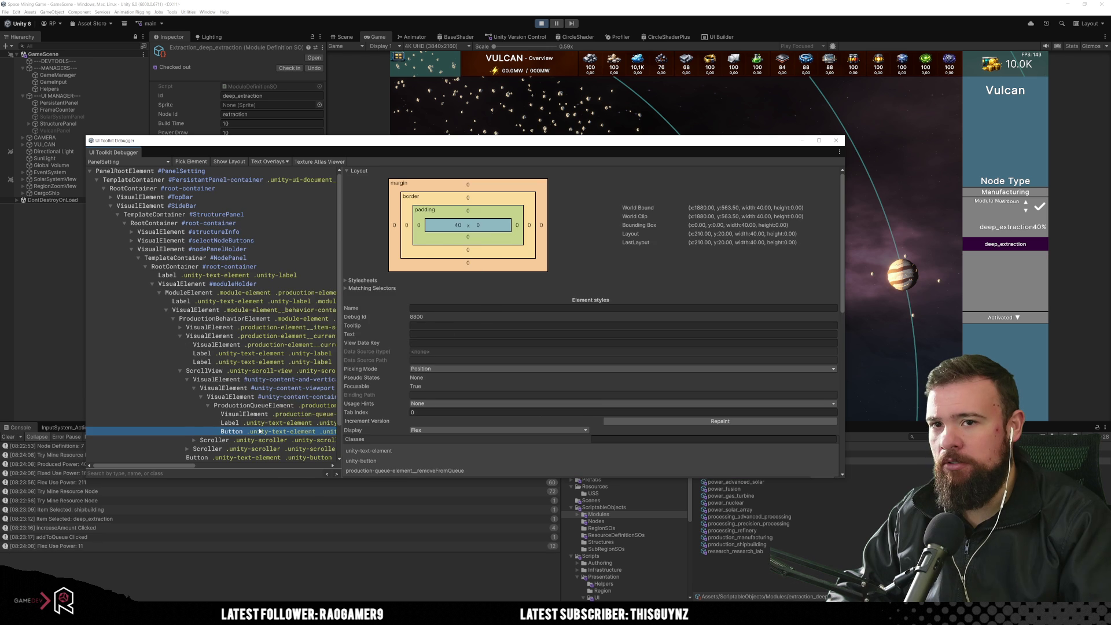
{"action": "left_click", "coordinate": [268, 414]}
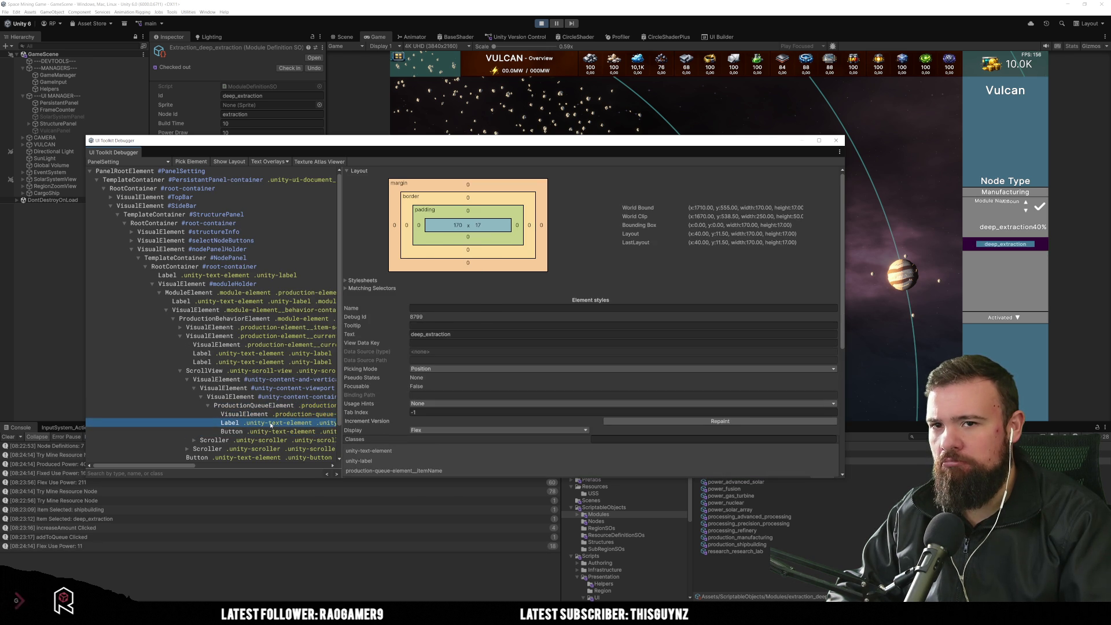
{"action": "left_click", "coordinate": [270, 432]}
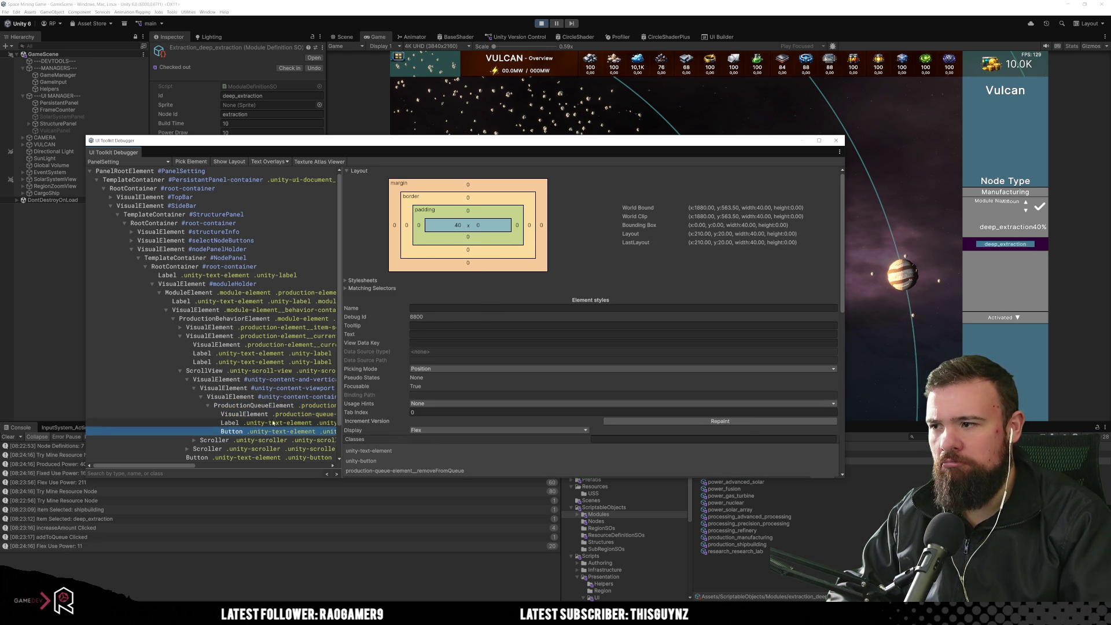
{"action": "left_click", "coordinate": [272, 424]}
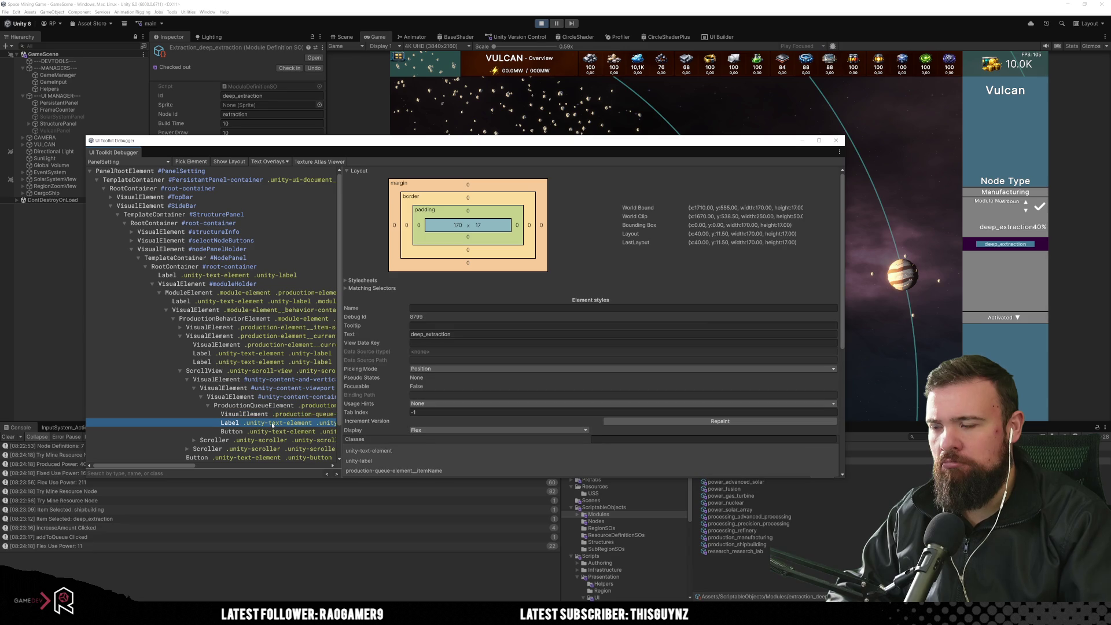
{"action": "left_click", "coordinate": [275, 432]}
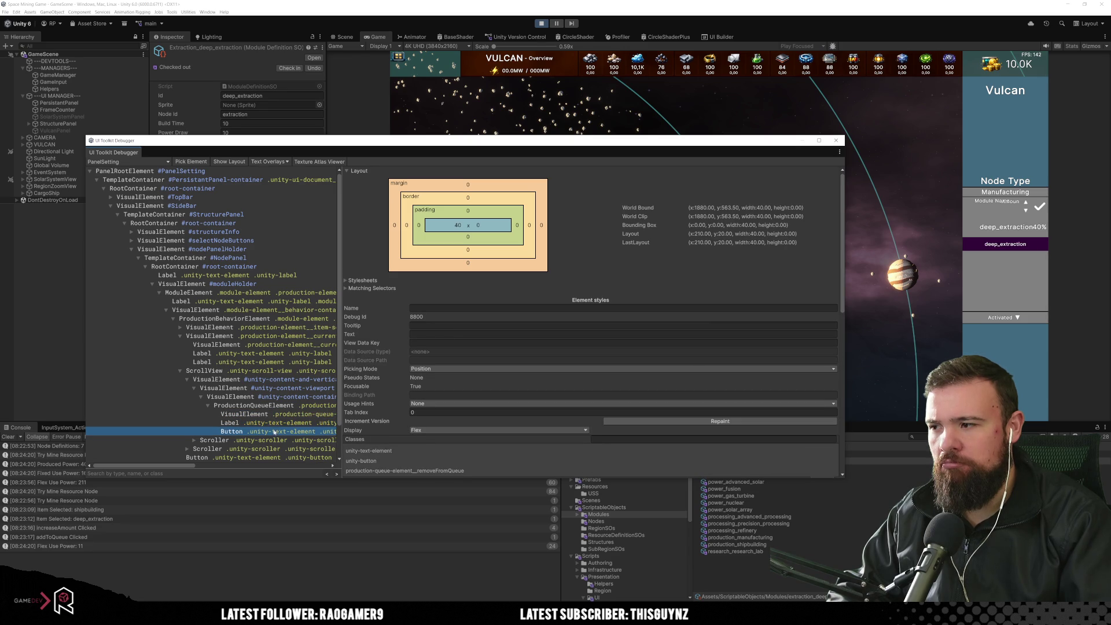
{"action": "left_click", "coordinate": [277, 407]}
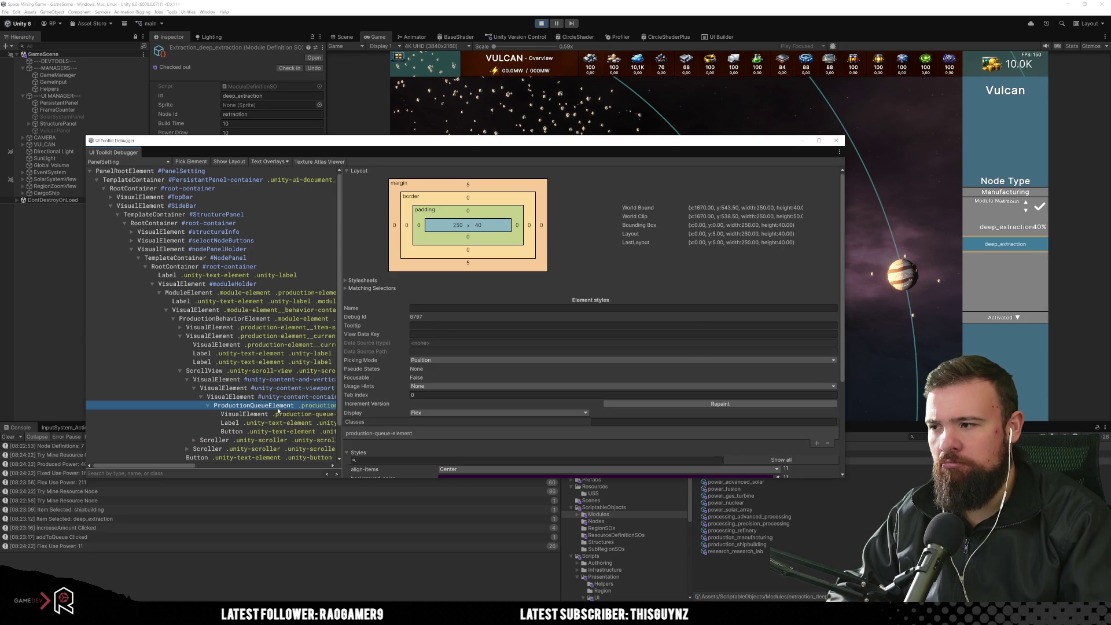
{"action": "left_click", "coordinate": [276, 413]}
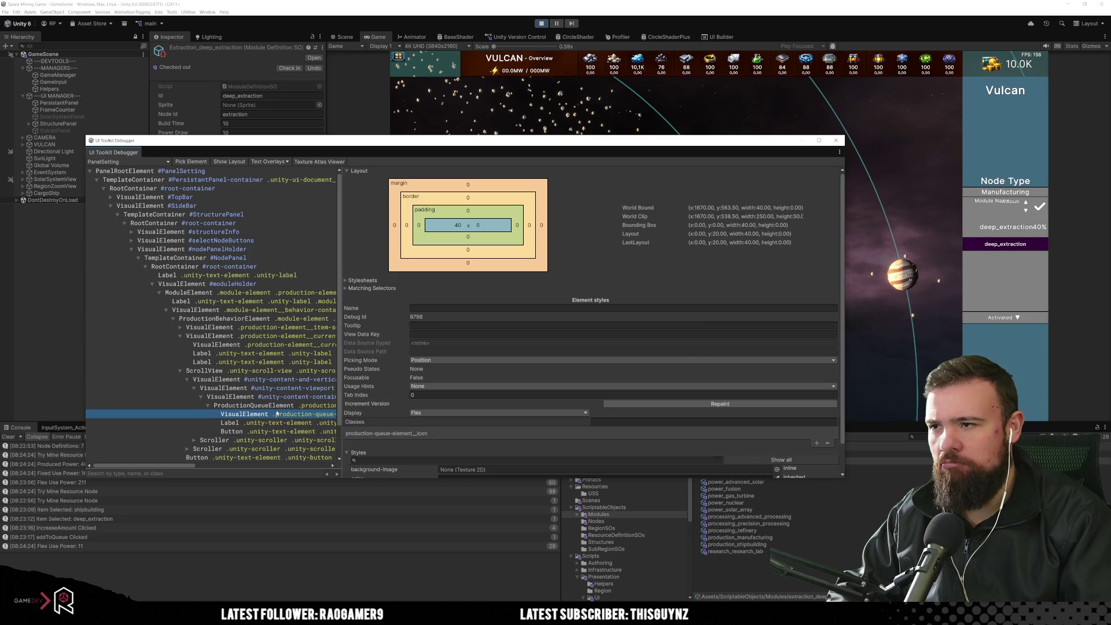
{"action": "left_click", "coordinate": [276, 422]}
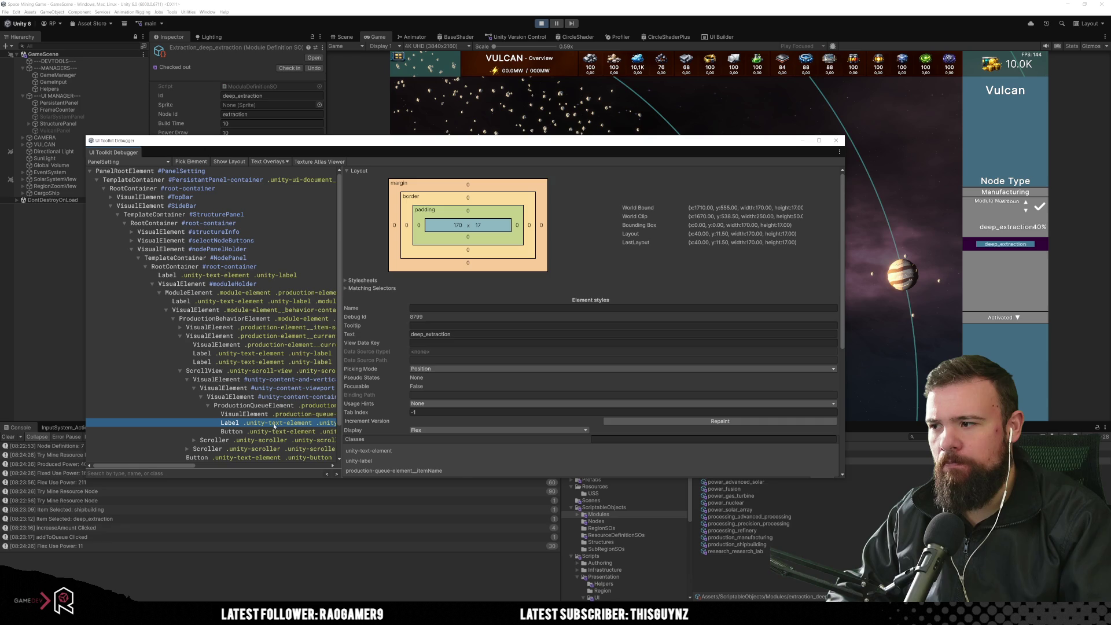
{"action": "left_click", "coordinate": [275, 431]}
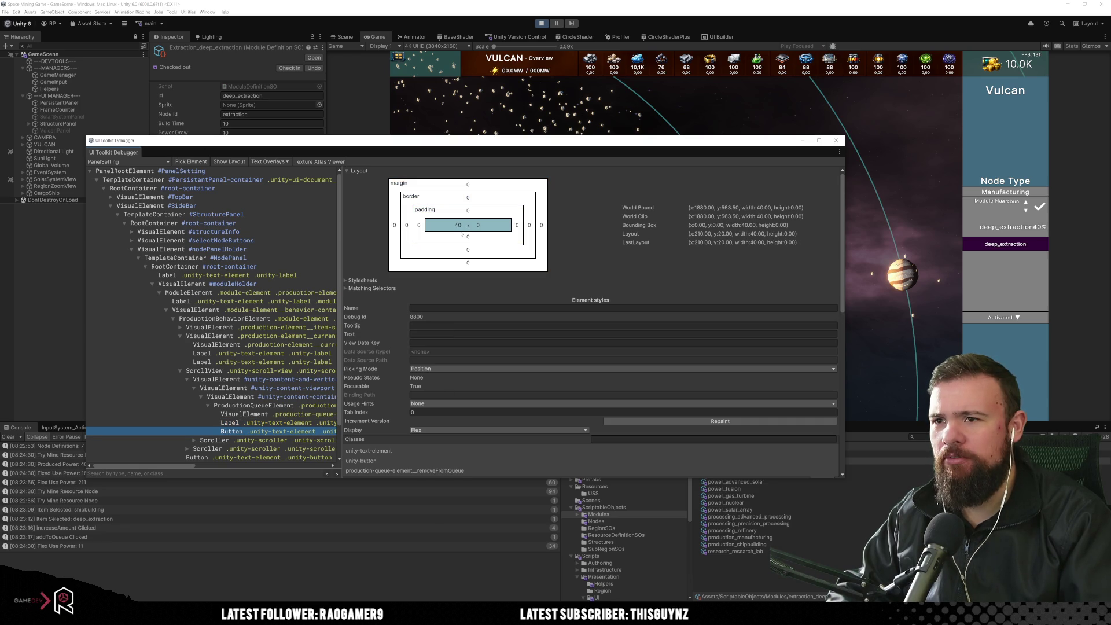
{"action": "left_click", "coordinate": [837, 142]}
{"action": "left_click", "coordinate": [540, 23]}
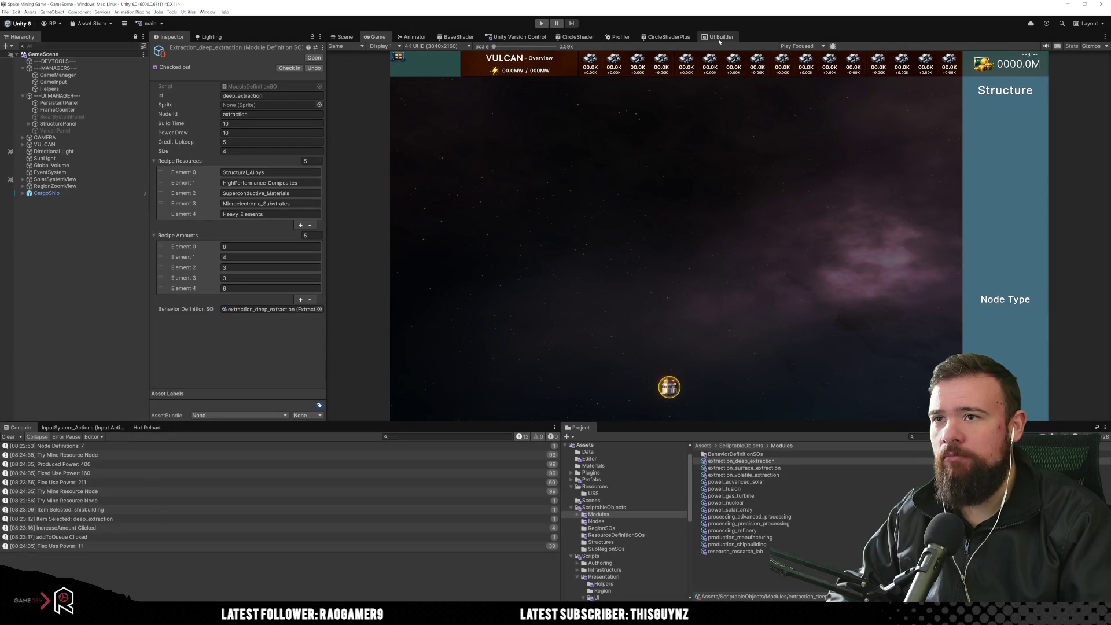
Step: Unset Align Items and the other align property on the .production-queue-element selector
{"action": "left_click", "coordinate": [720, 37]}
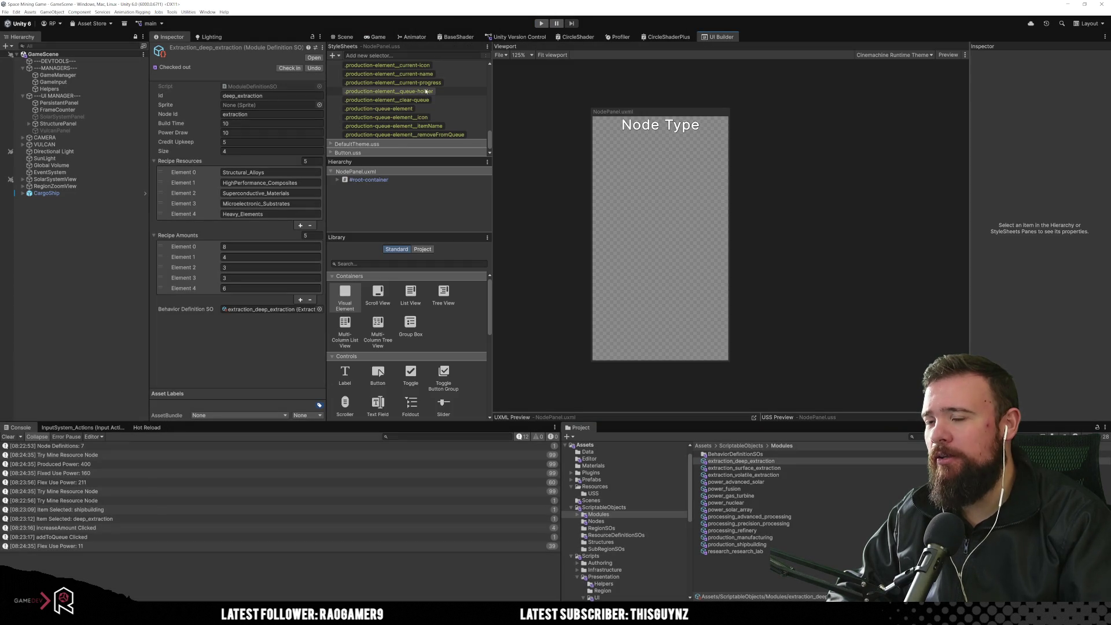
{"action": "left_click", "coordinate": [436, 109]}
{"action": "scroll", "coordinate": [1041, 232], "scroll_direction": "down", "scroll_amount": 10}
{"action": "scroll", "coordinate": [1052, 252], "scroll_direction": "down", "scroll_amount": 2}
{"action": "scroll", "coordinate": [1047, 232], "scroll_direction": "up", "scroll_amount": 10}
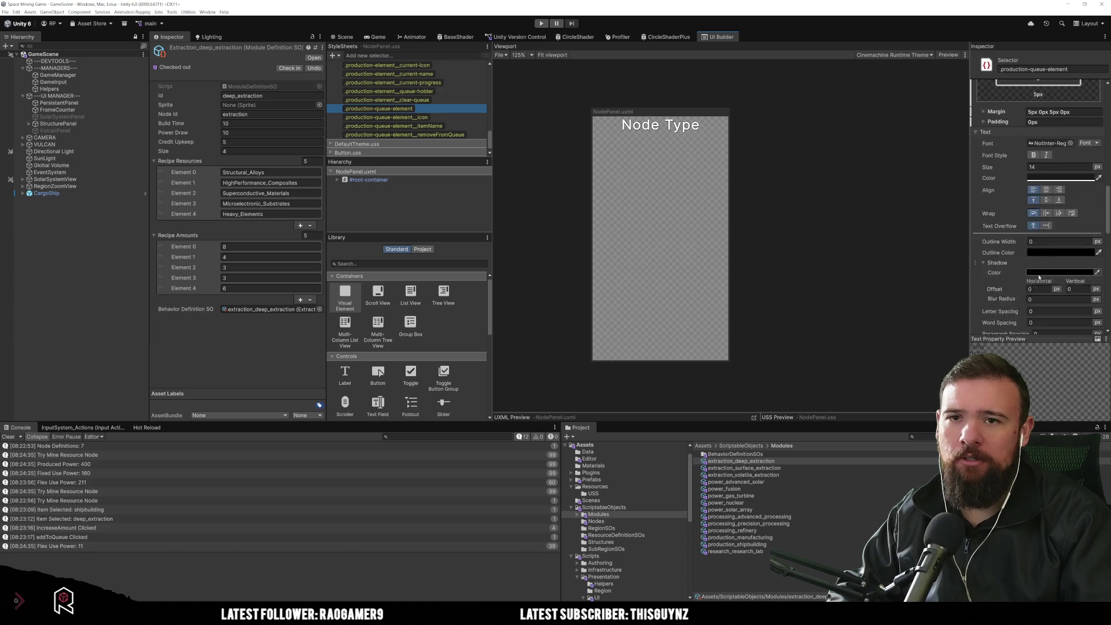
{"action": "scroll", "coordinate": [1035, 272], "scroll_direction": "up", "scroll_amount": 6}
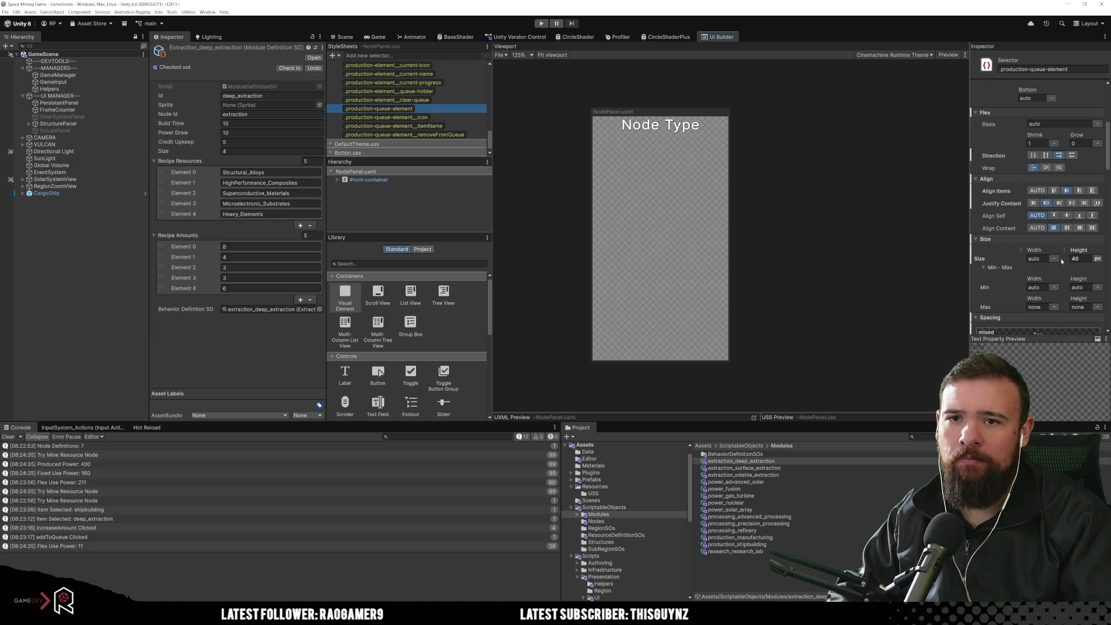
{"action": "right_click", "coordinate": [998, 192]}
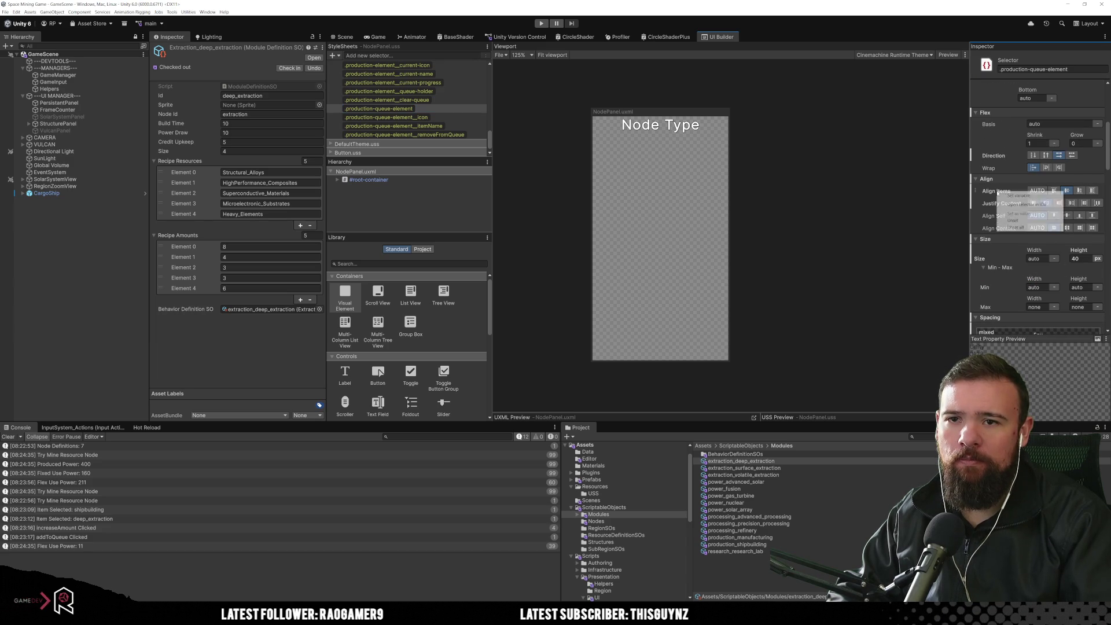
{"action": "left_click", "coordinate": [1020, 220]}
{"action": "right_click", "coordinate": [1001, 203]}
{"action": "left_click", "coordinate": [1021, 231]}
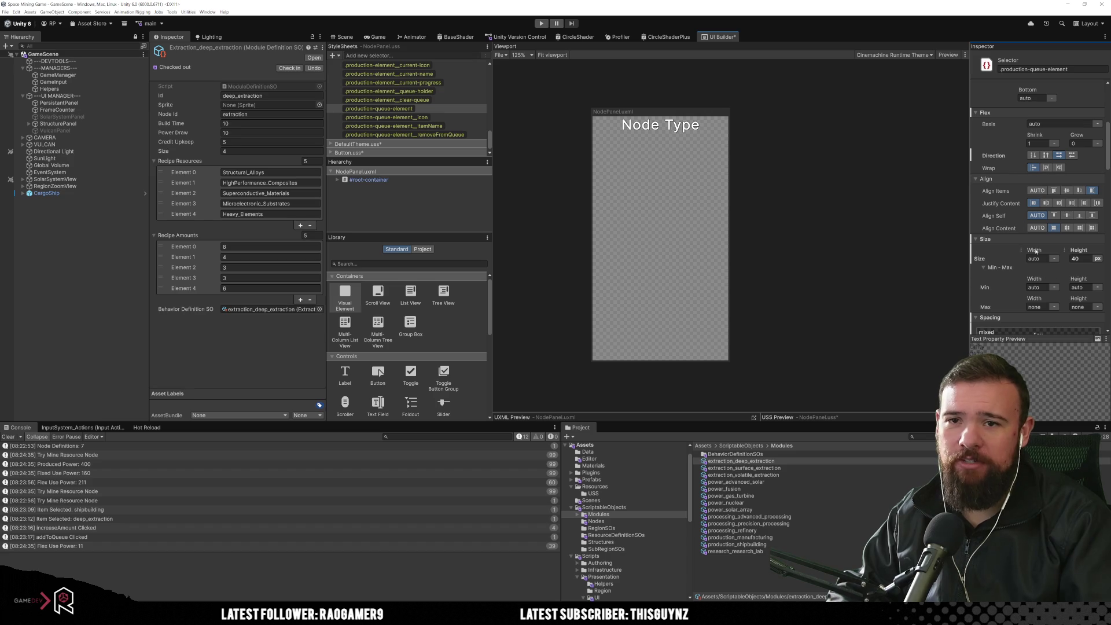
{"action": "scroll", "coordinate": [1004, 242], "scroll_direction": "down", "scroll_amount": 3}
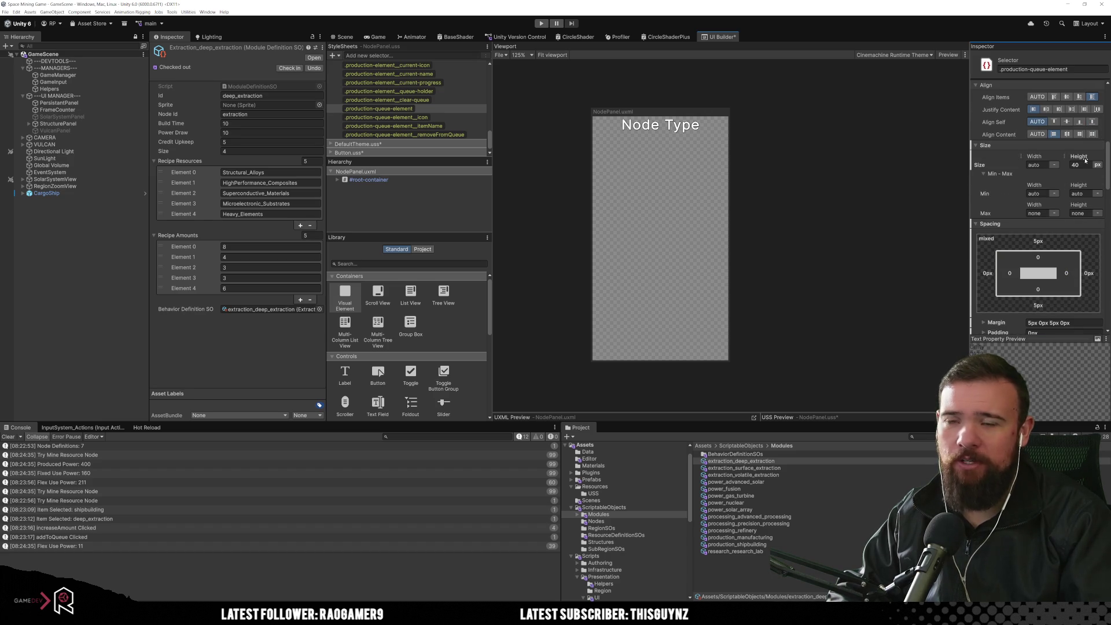
Step: Set the icon selector's height and the removeFromQueue width and height to 40
{"action": "left_click", "coordinate": [447, 117]}
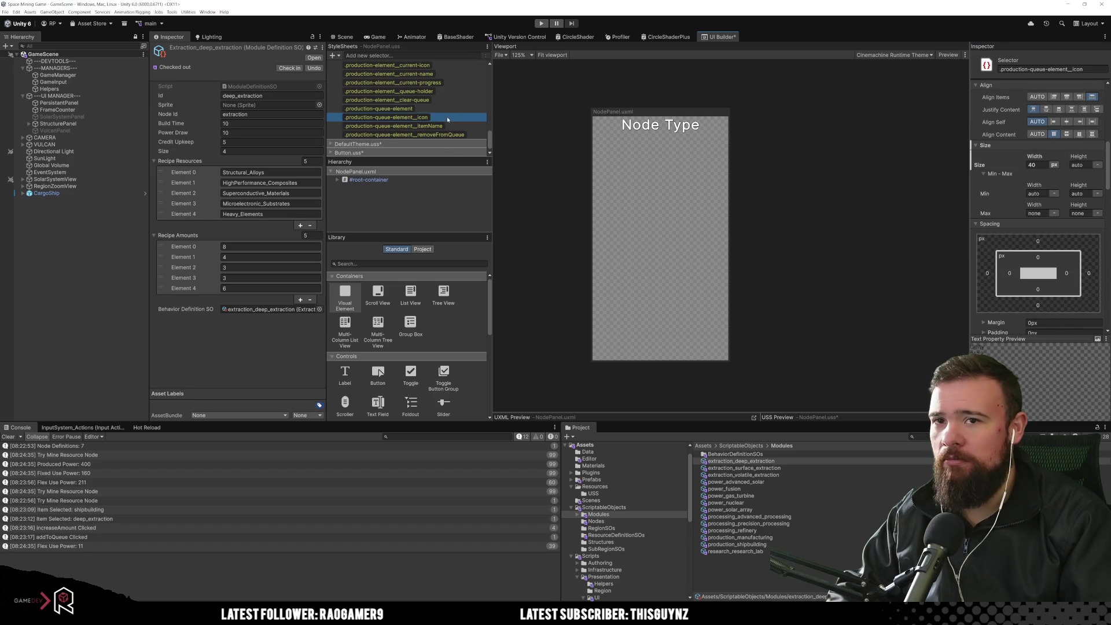
{"action": "left_click", "coordinate": [1080, 165]}
{"action": "type", "text": "40"}
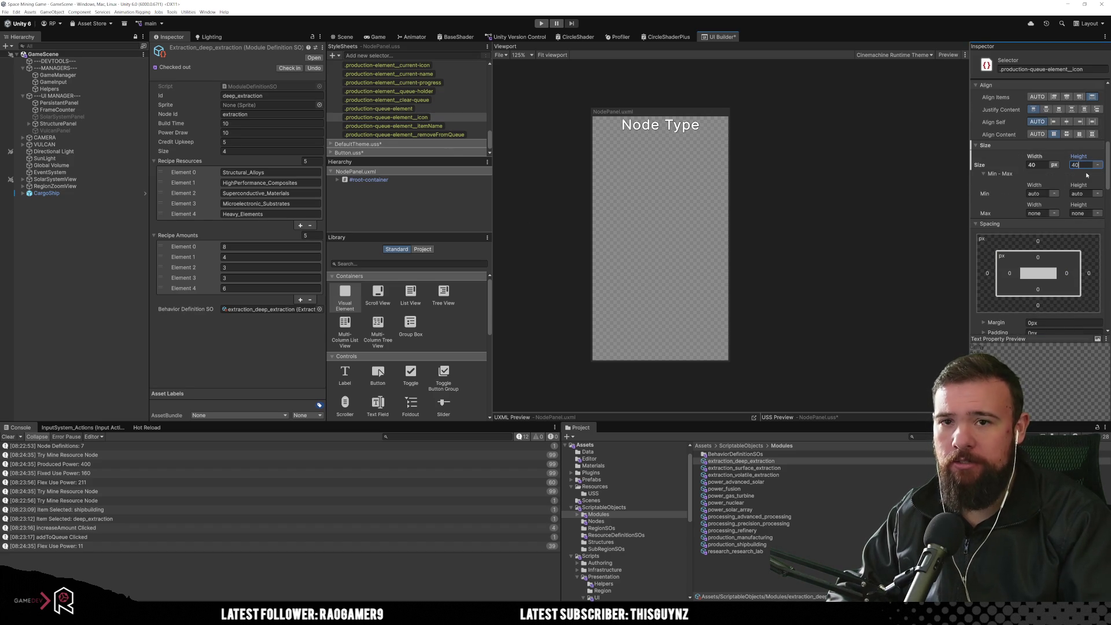
{"action": "left_click", "coordinate": [451, 127]}
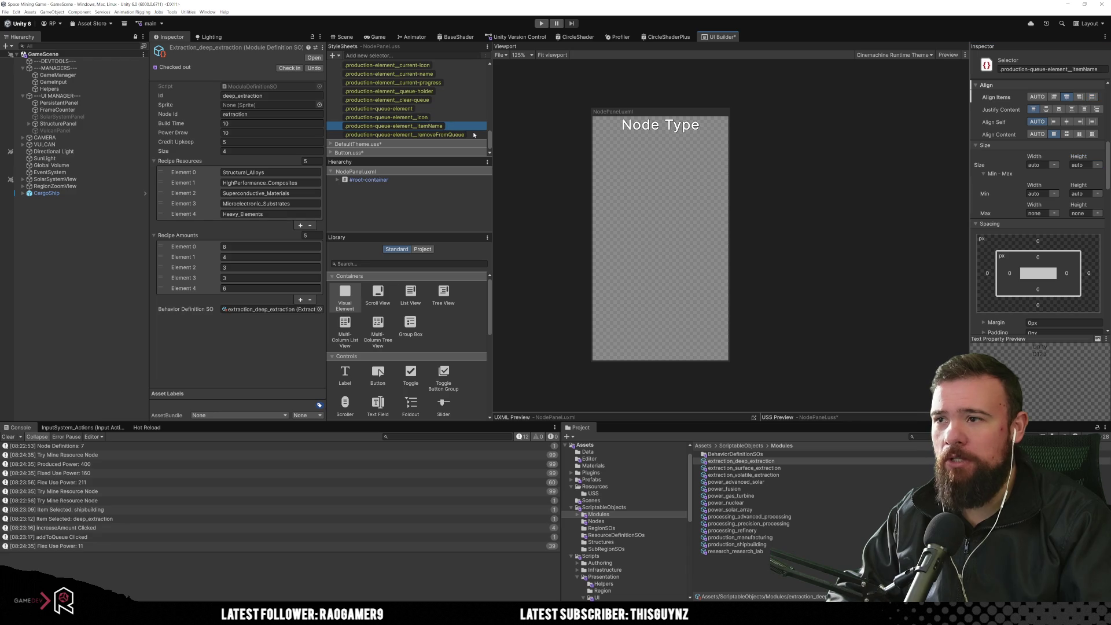
{"action": "left_click", "coordinate": [474, 135]}
{"action": "left_click", "coordinate": [1034, 165]}
{"action": "type", "text": "40"}
{"action": "left_click", "coordinate": [1089, 165]}
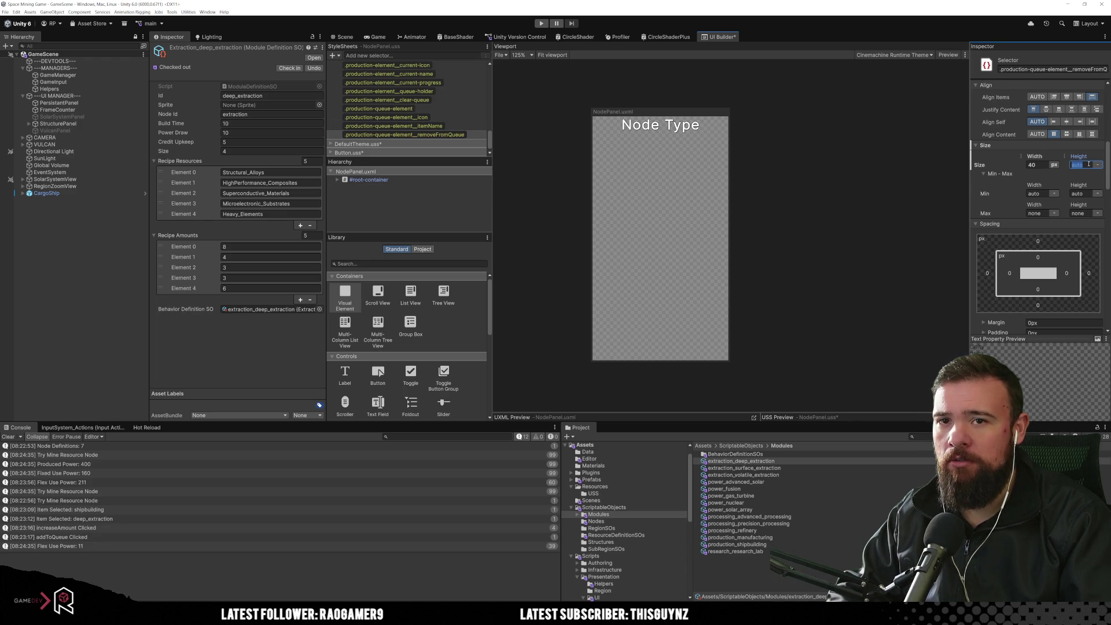
Step: Set the itemName height to 40 and start Play mode to test the styling
{"action": "left_click", "coordinate": [440, 127]}
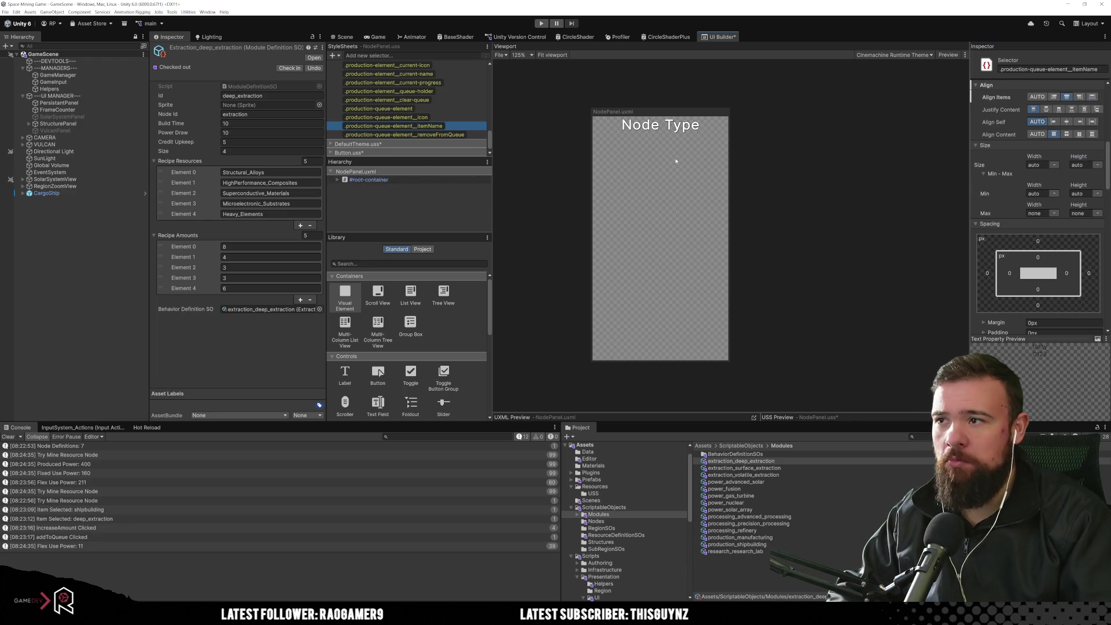
{"action": "left_click", "coordinate": [1076, 165]}
{"action": "type", "text": "40"}
{"action": "key", "text": "Return"}
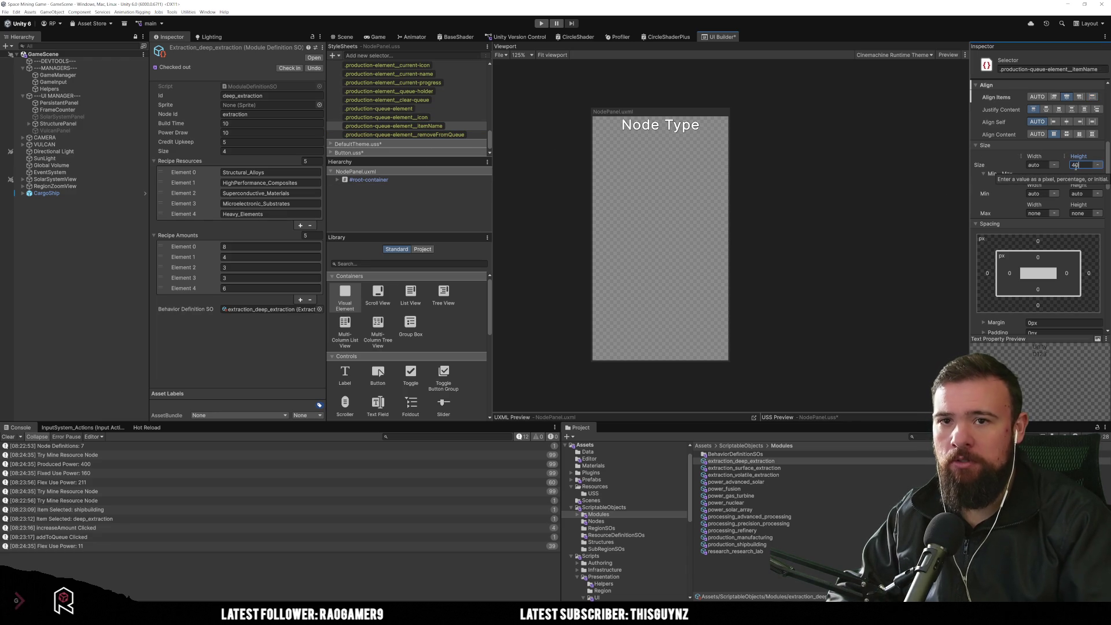
{"action": "scroll", "coordinate": [1052, 175], "scroll_direction": "up", "scroll_amount": 3}
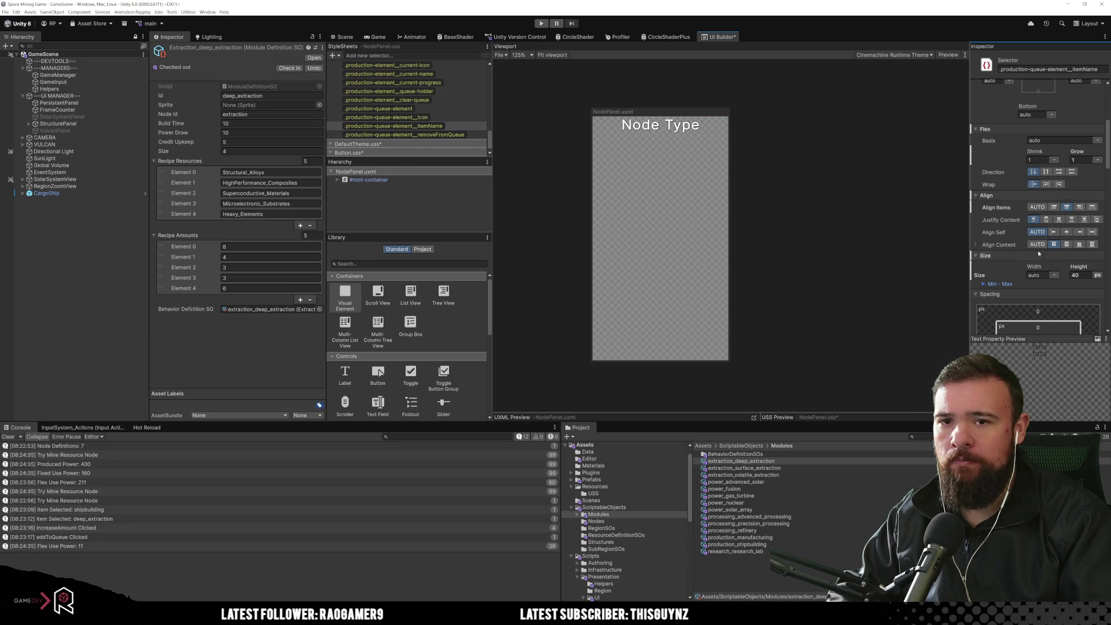
{"action": "left_click", "coordinate": [583, 88]}
{"action": "left_click", "coordinate": [541, 23]}
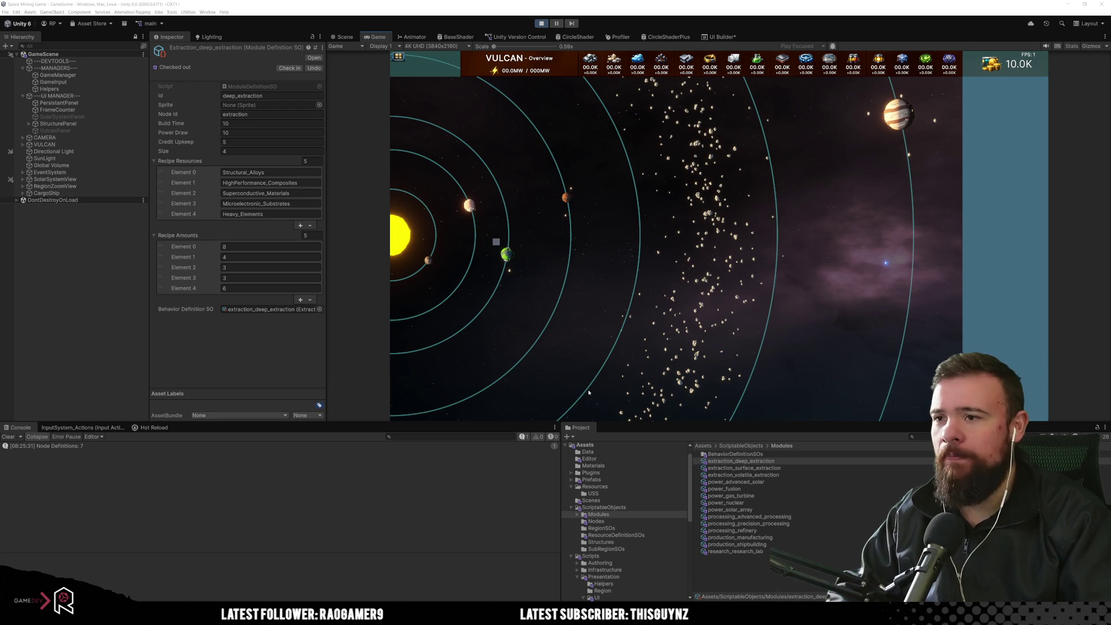
Step: Queue advanced_solar on Vulcan's Manufacturing panel with a raised build amount
{"action": "left_click", "coordinate": [496, 243]}
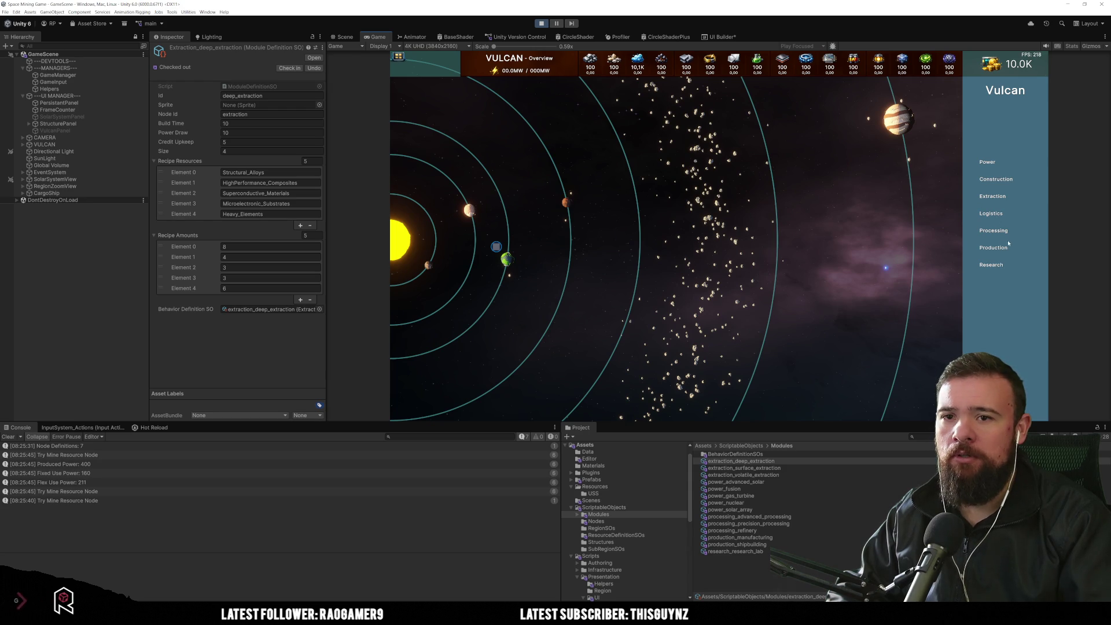
{"action": "left_click", "coordinate": [994, 249]}
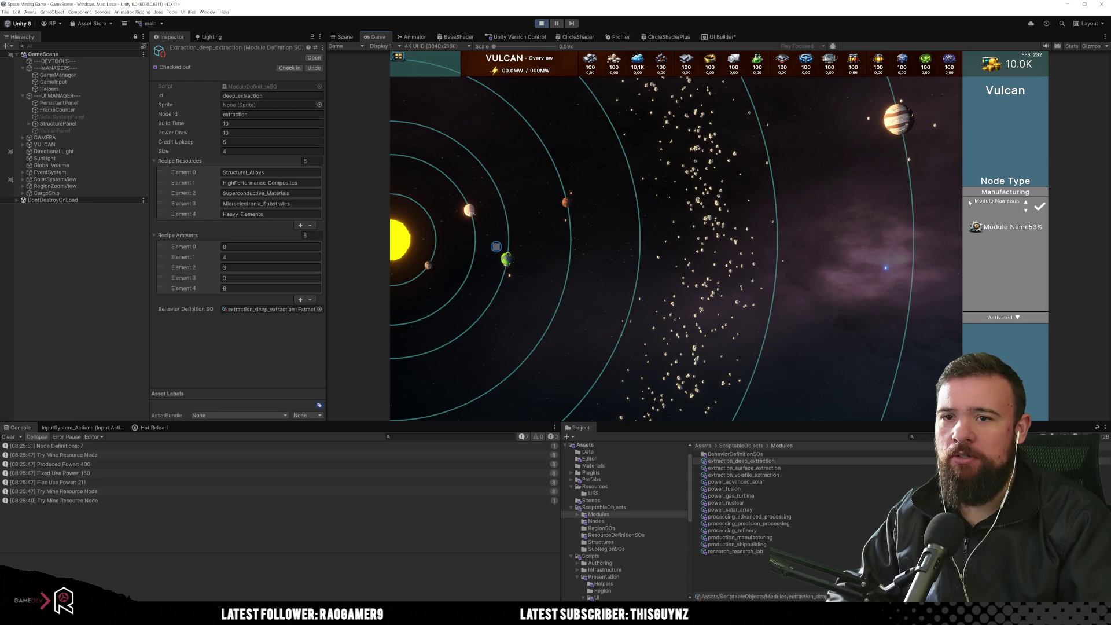
{"action": "left_click", "coordinate": [976, 262]}
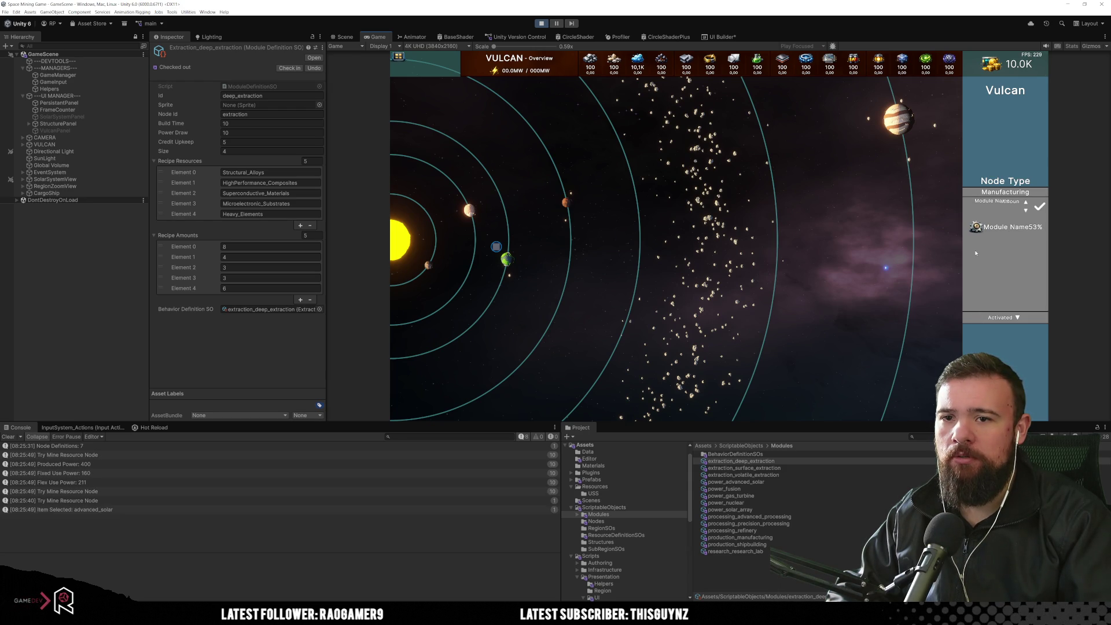
{"action": "left_click", "coordinate": [1027, 203]}
{"action": "left_click", "coordinate": [1040, 206]}
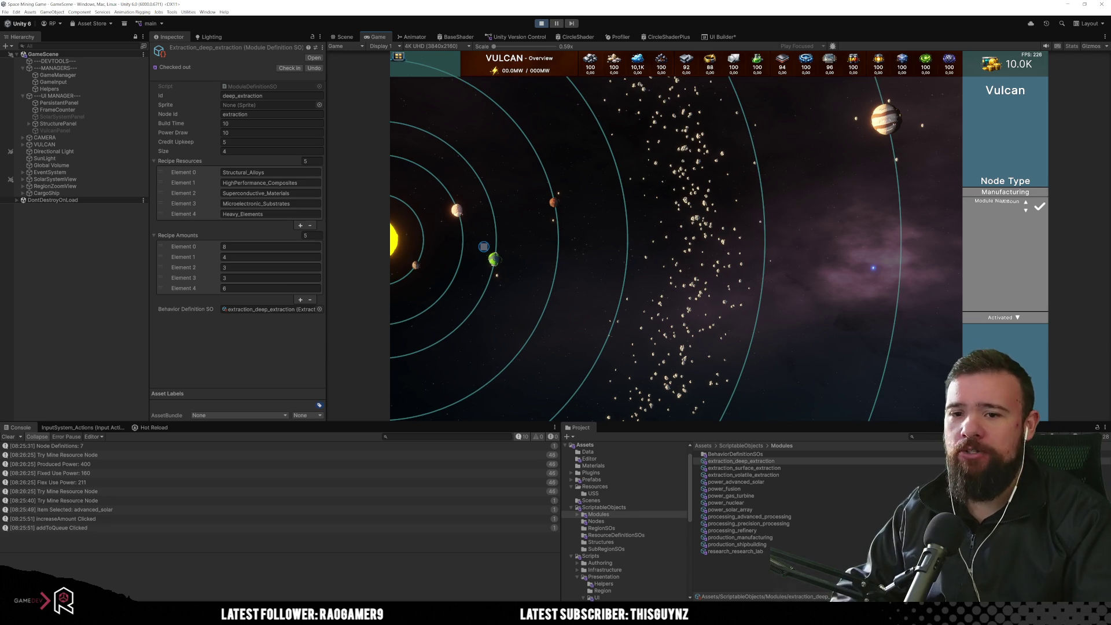
Step: Browse Vulcan's Fusion power and Research panels, then queue deep_extraction from Manufacturing
{"action": "left_click", "coordinate": [977, 336]}
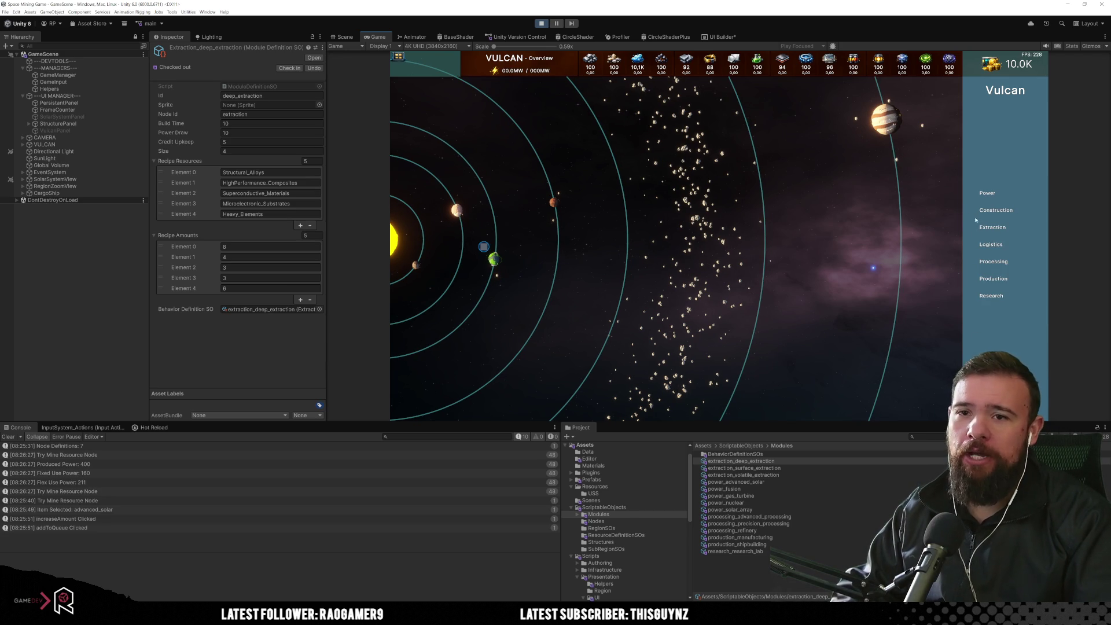
{"action": "left_click", "coordinate": [989, 193]}
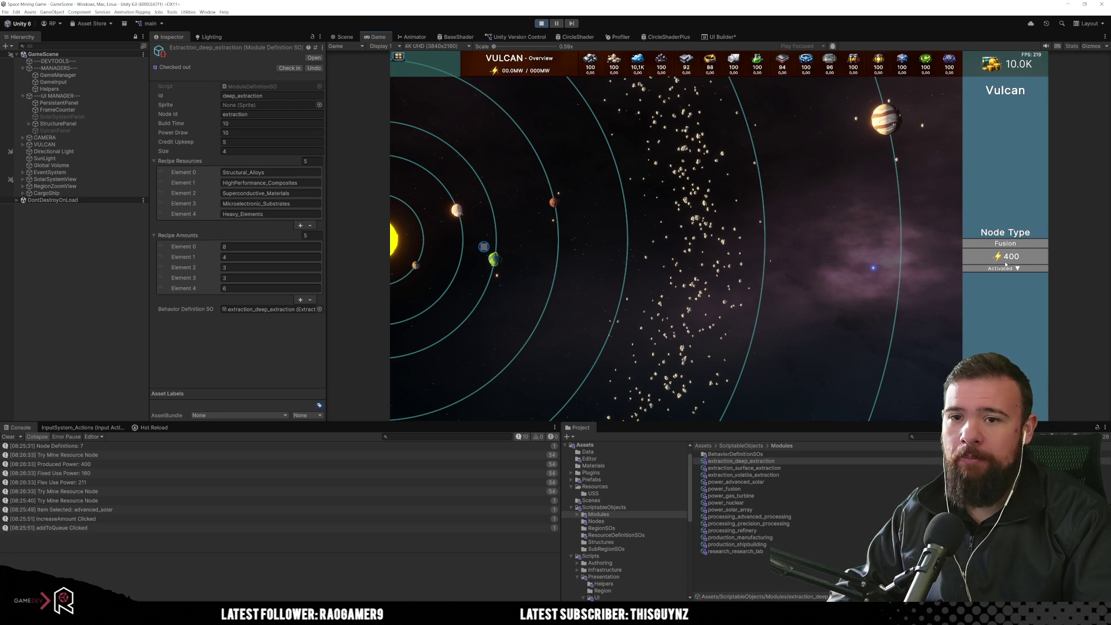
{"action": "left_click", "coordinate": [1007, 256]}
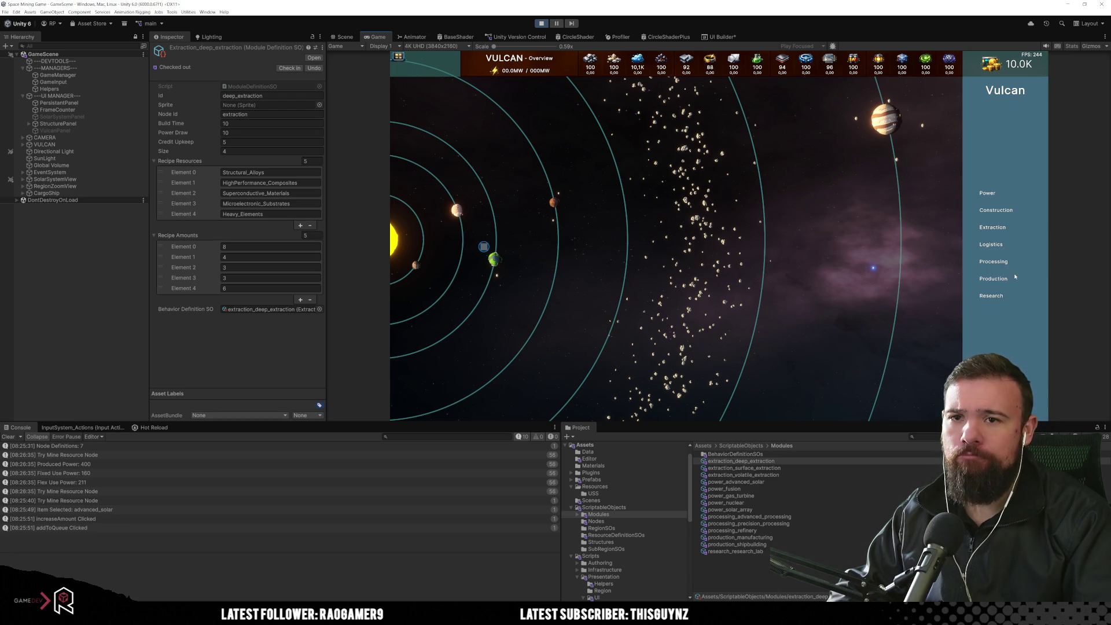
{"action": "left_click", "coordinate": [1000, 301]}
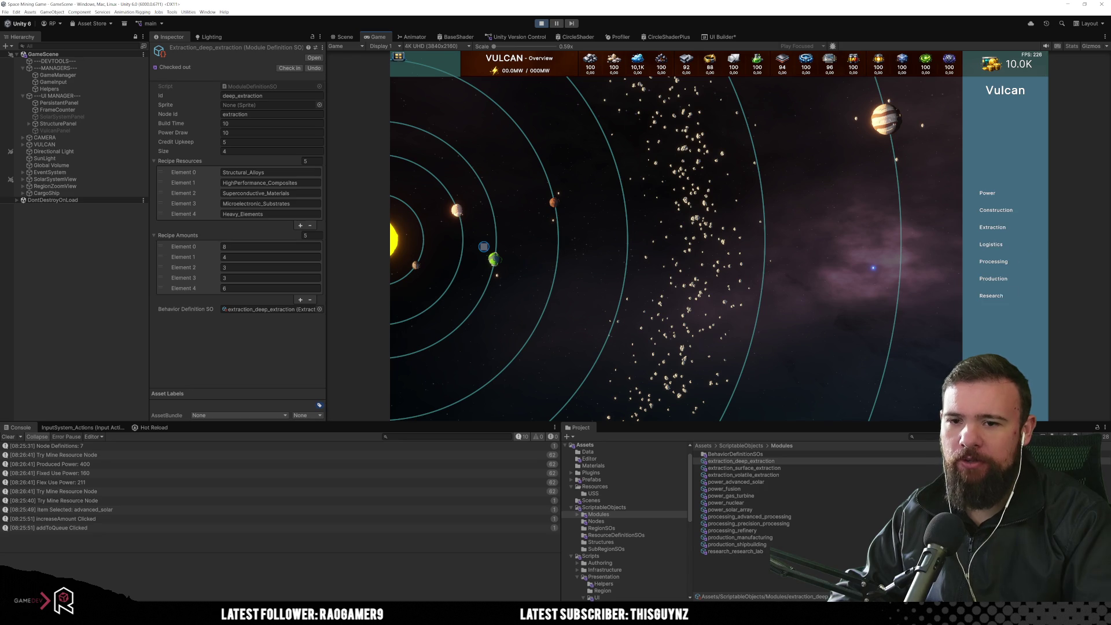
{"action": "left_click", "coordinate": [1000, 280]}
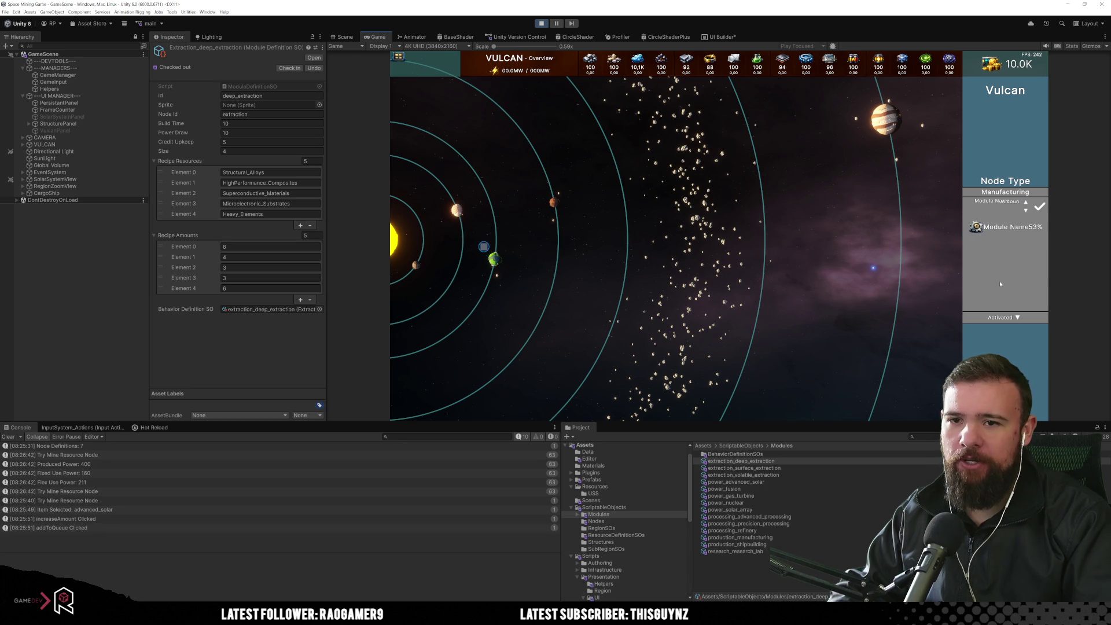
{"action": "left_click", "coordinate": [970, 212]}
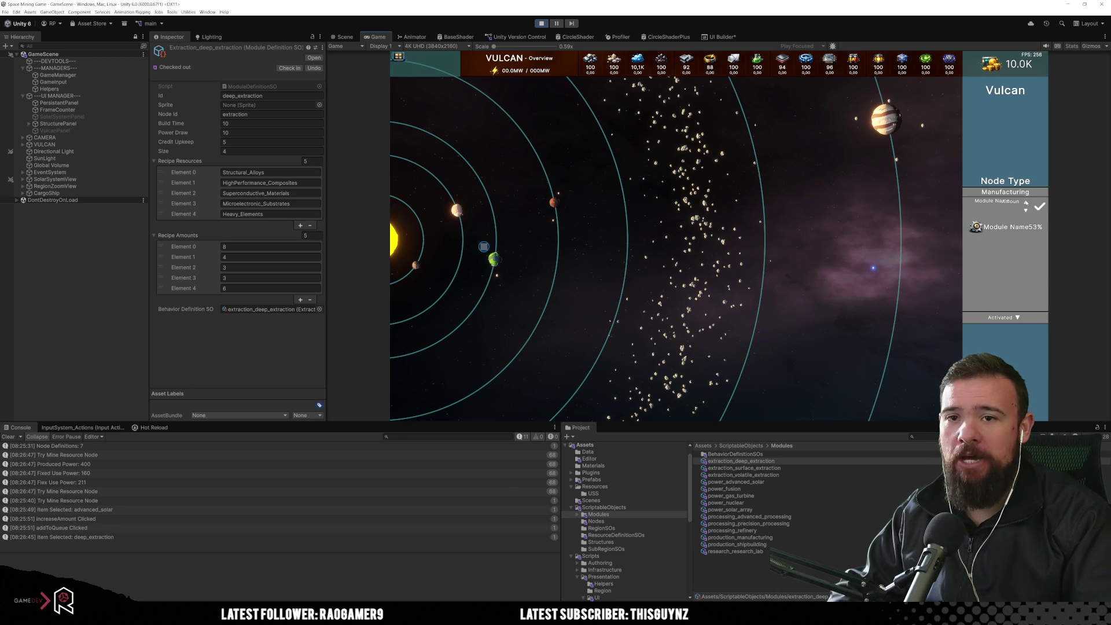
{"action": "left_click", "coordinate": [1026, 210]}
{"action": "left_click", "coordinate": [1040, 206]}
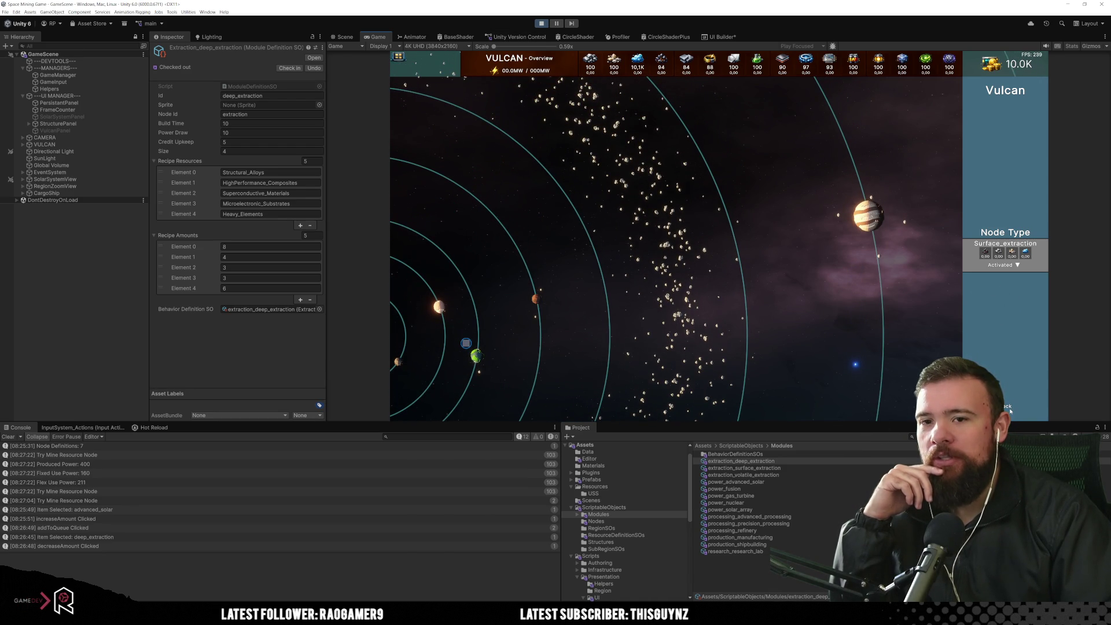
Step: Stop the game and save the NodePanel layout in UI Builder
{"action": "left_click", "coordinate": [541, 24]}
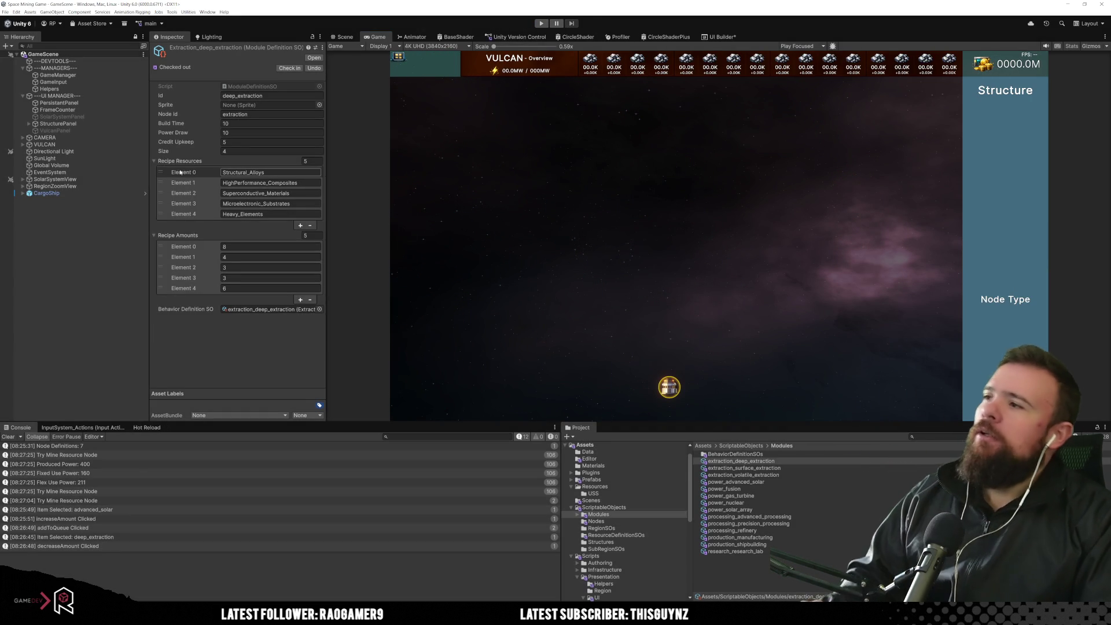
{"action": "left_click", "coordinate": [717, 37]}
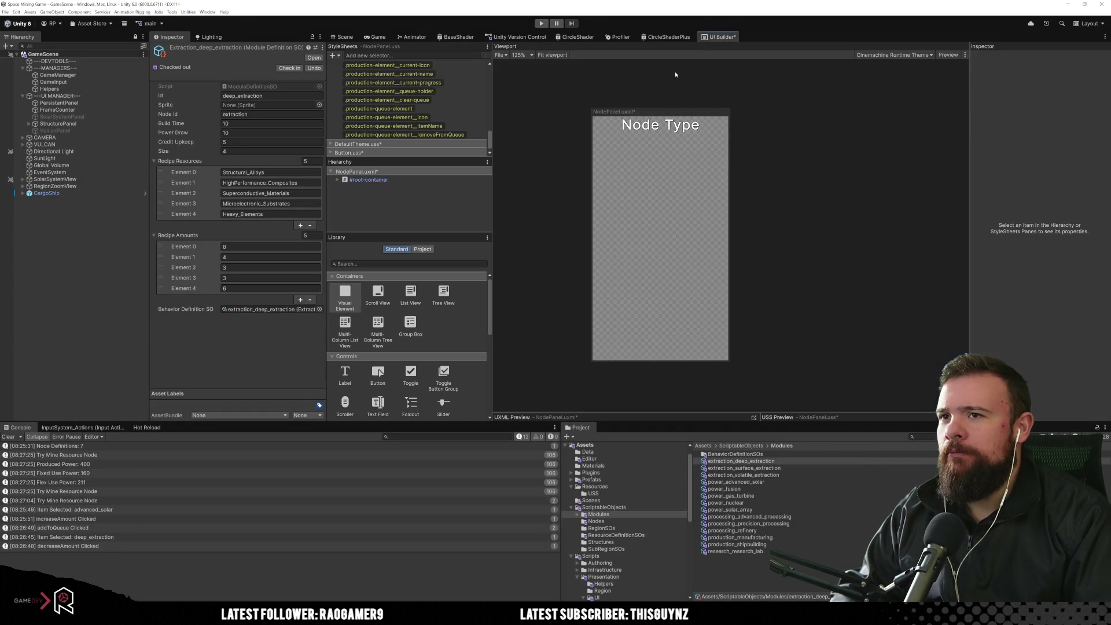
{"action": "key", "text": "ctrl+s"}
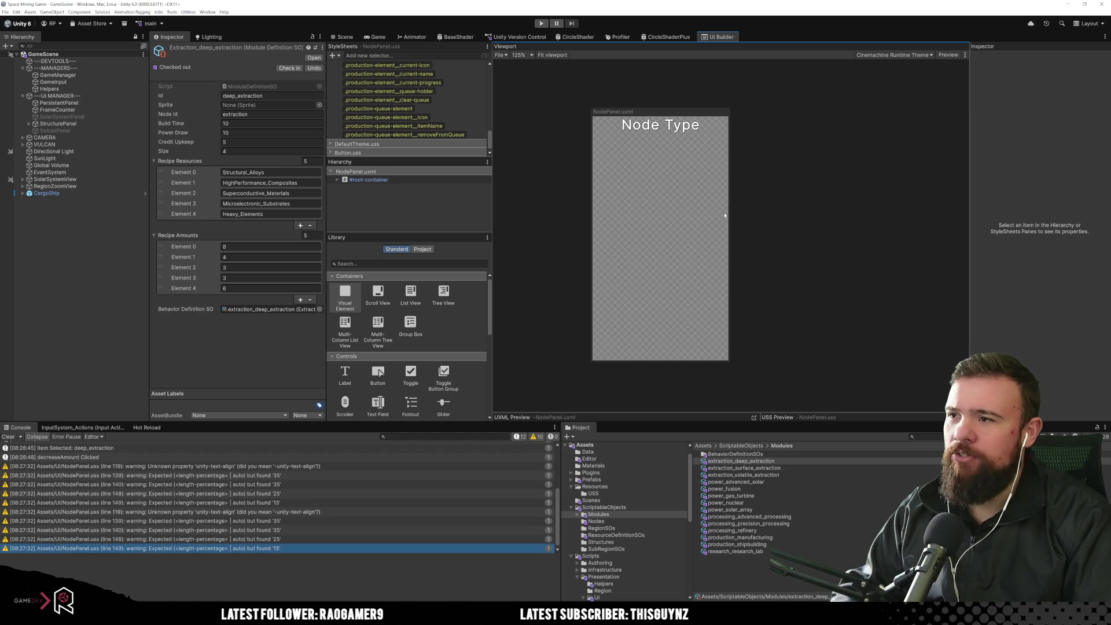
Step: Expand #root-container to inspect Label, moduleHolder and moduleSelectorHolder, then clear the console
{"action": "left_click", "coordinate": [337, 180]}
{"action": "left_click", "coordinate": [371, 189]}
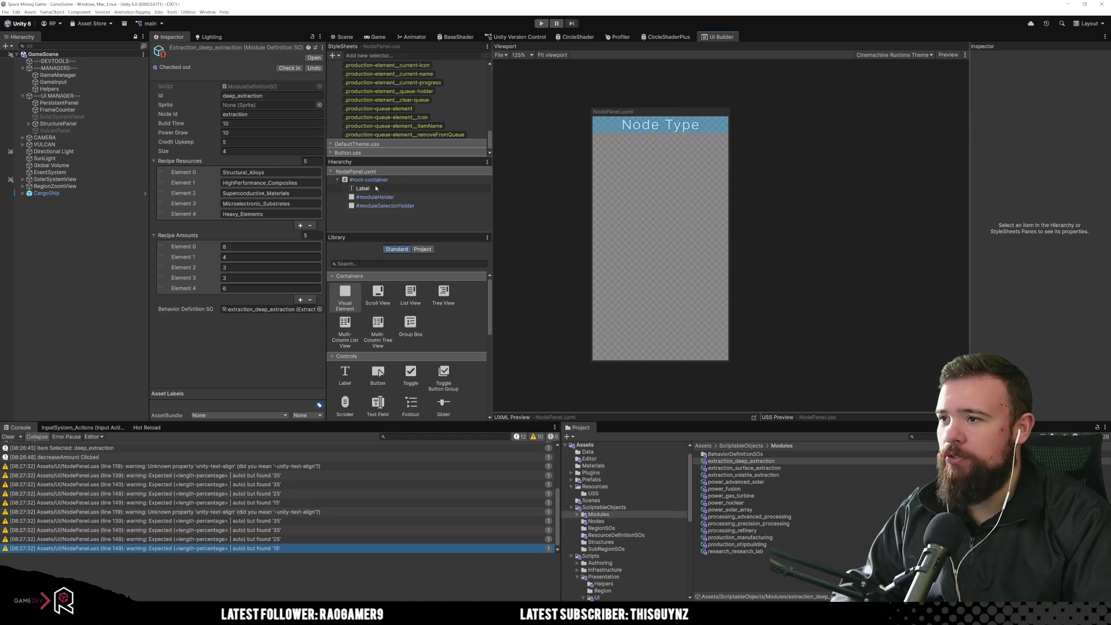
{"action": "left_click", "coordinate": [404, 198]}
{"action": "left_click", "coordinate": [429, 205]}
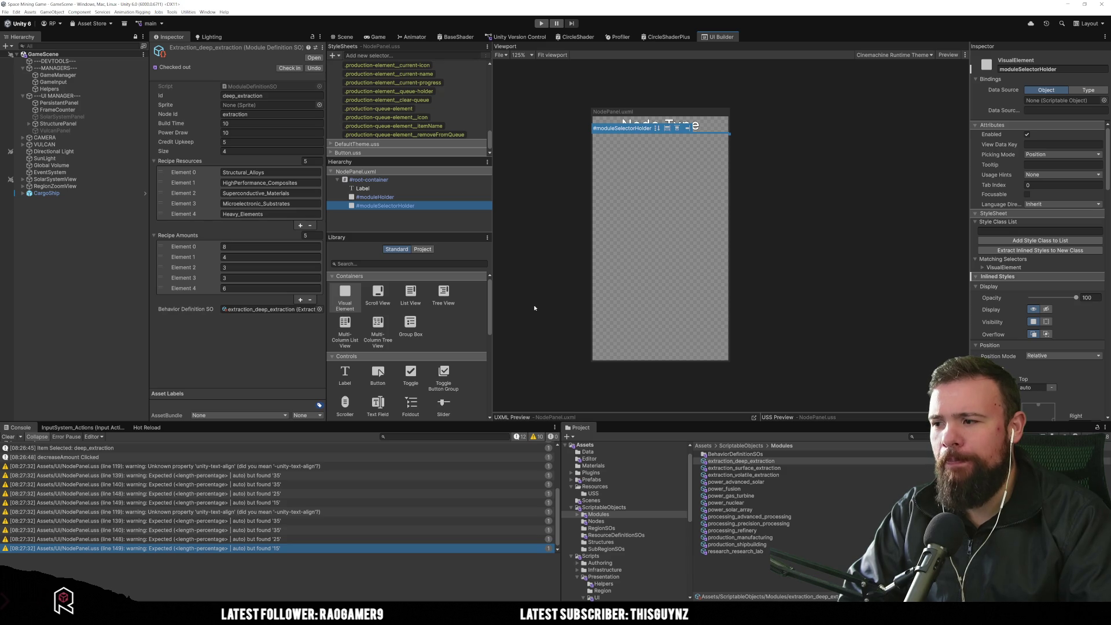
{"action": "left_click", "coordinate": [9, 438]}
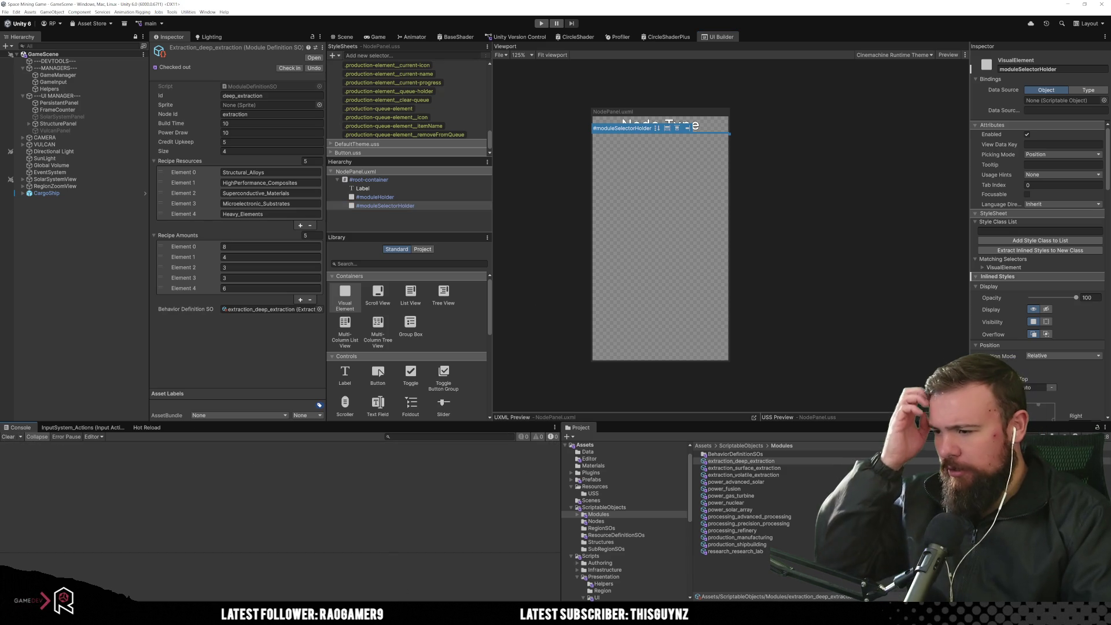
Step: In TodoList.txt, move the Production Module items under Done: and delete two finished sub-items
{"action": "mouse_move", "coordinate": [346, 613]}
{"action": "mouse_move", "coordinate": [341, 594]}
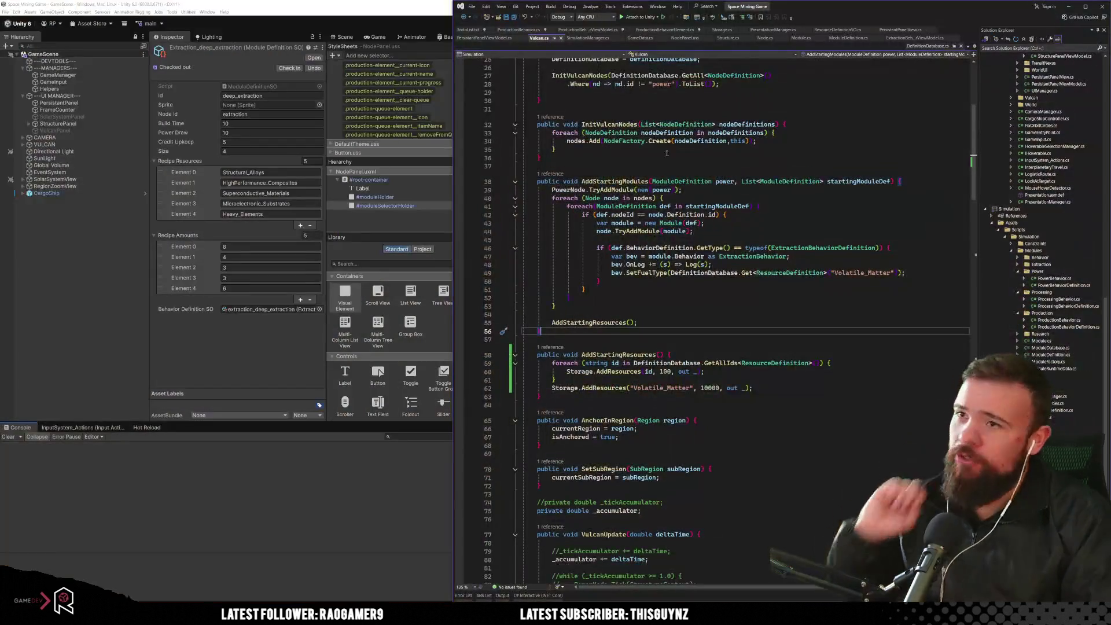
{"action": "left_click", "coordinate": [469, 29]}
{"action": "left_click", "coordinate": [666, 113]}
{"action": "left_click_drag", "start_coordinate": [660, 110], "coordinate": [517, 97]}
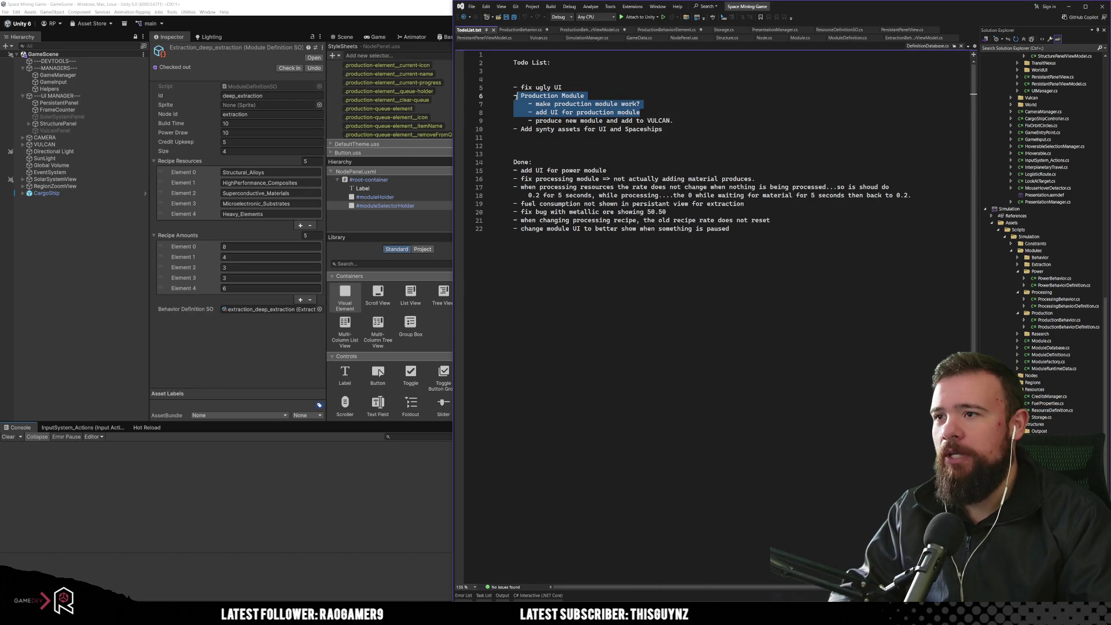
{"action": "left_click", "coordinate": [545, 162]}
{"action": "key", "text": "Return"}
{"action": "type", "text": "- Production Module     - make production module work?     - add UI for production module"}
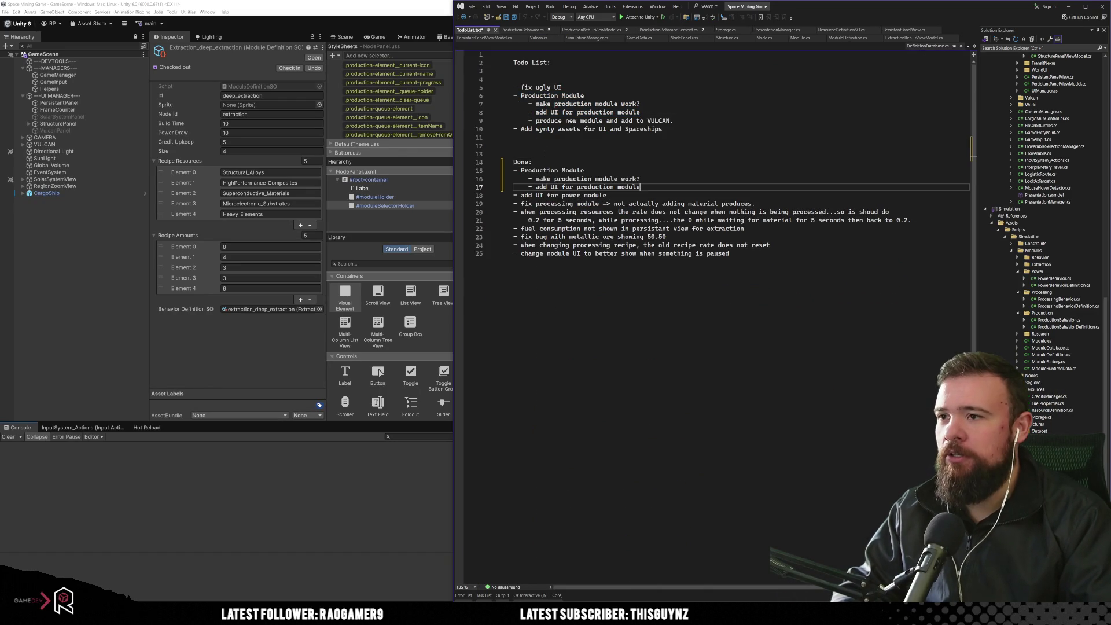
{"action": "left_click_drag", "start_coordinate": [642, 113], "coordinate": [643, 98]}
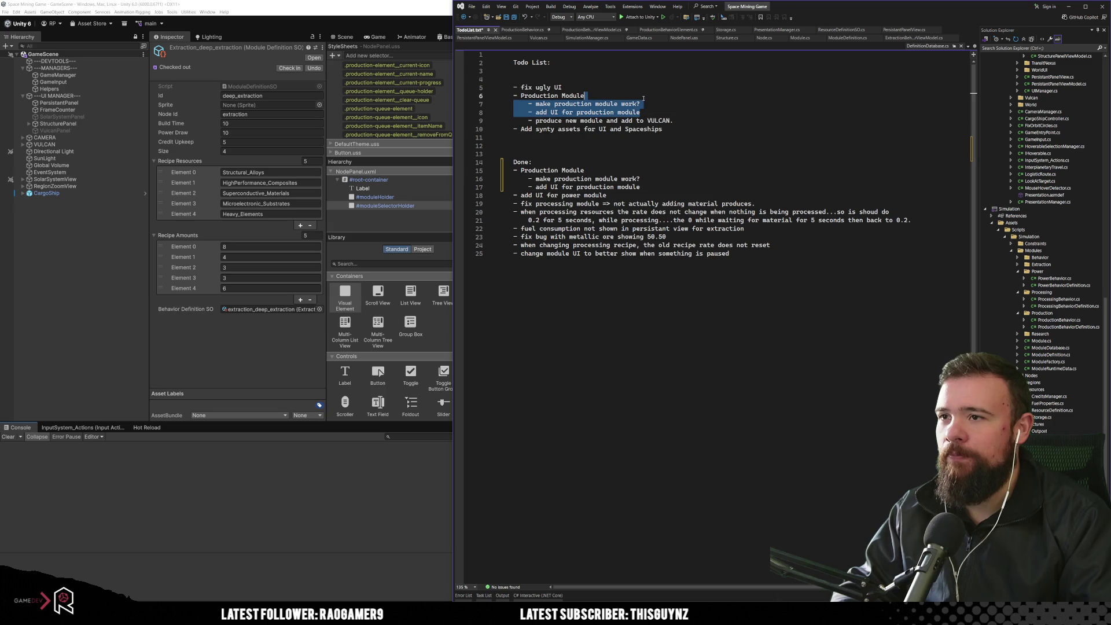
{"action": "key", "text": "Delete"}
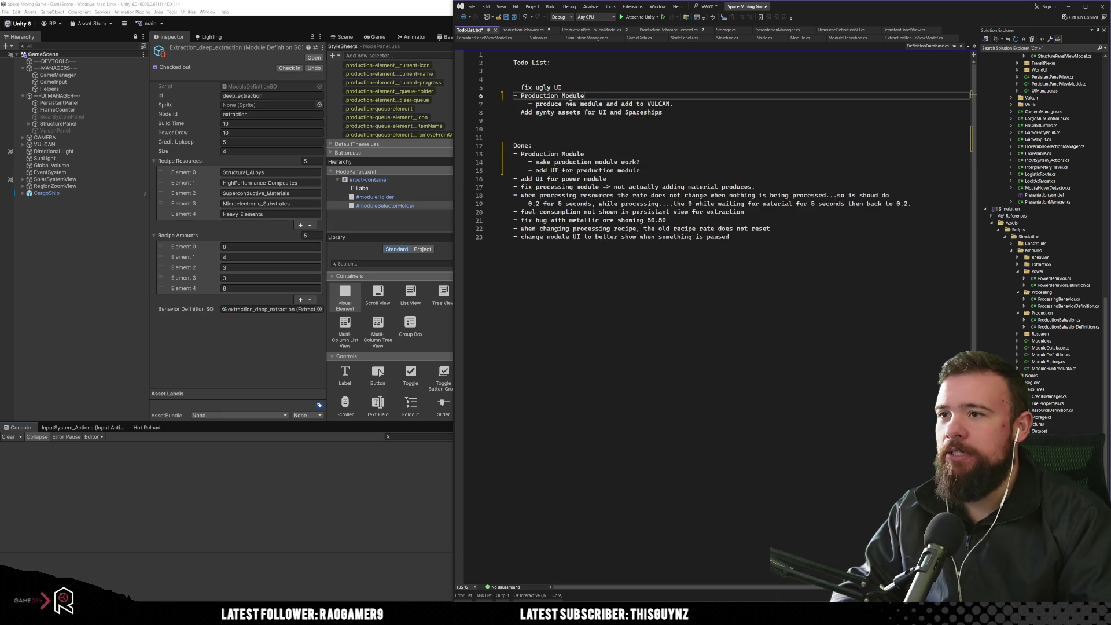
Step: Add the sub-item 'Make the node module selection work right?' under Production Module
{"action": "left_click", "coordinate": [578, 104]}
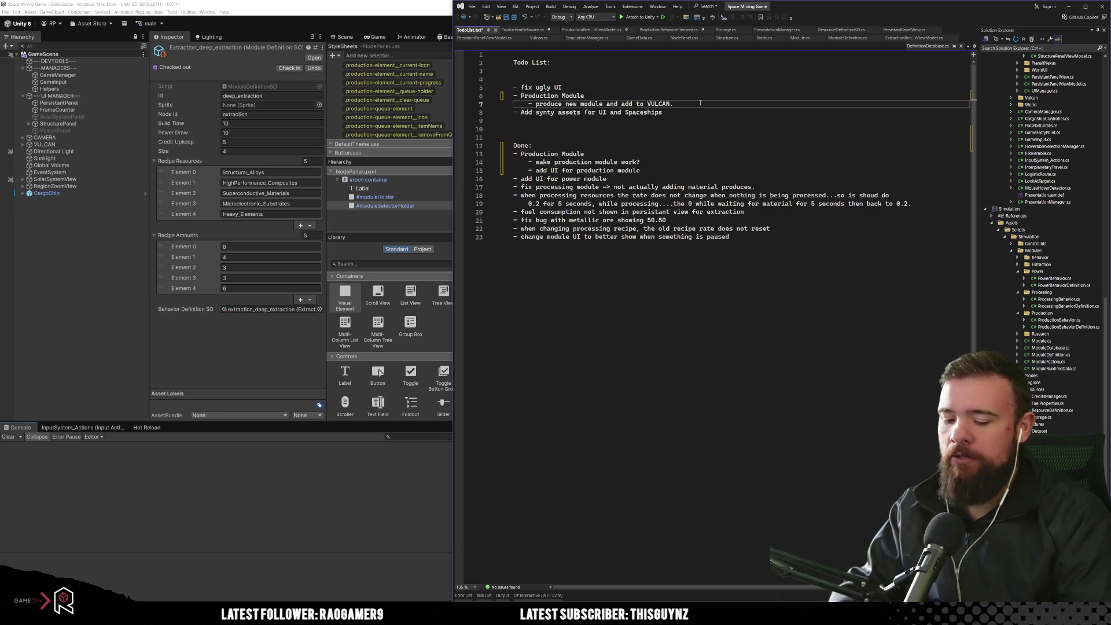
{"action": "key", "text": "Return"}
{"action": "type", "text": "-"}
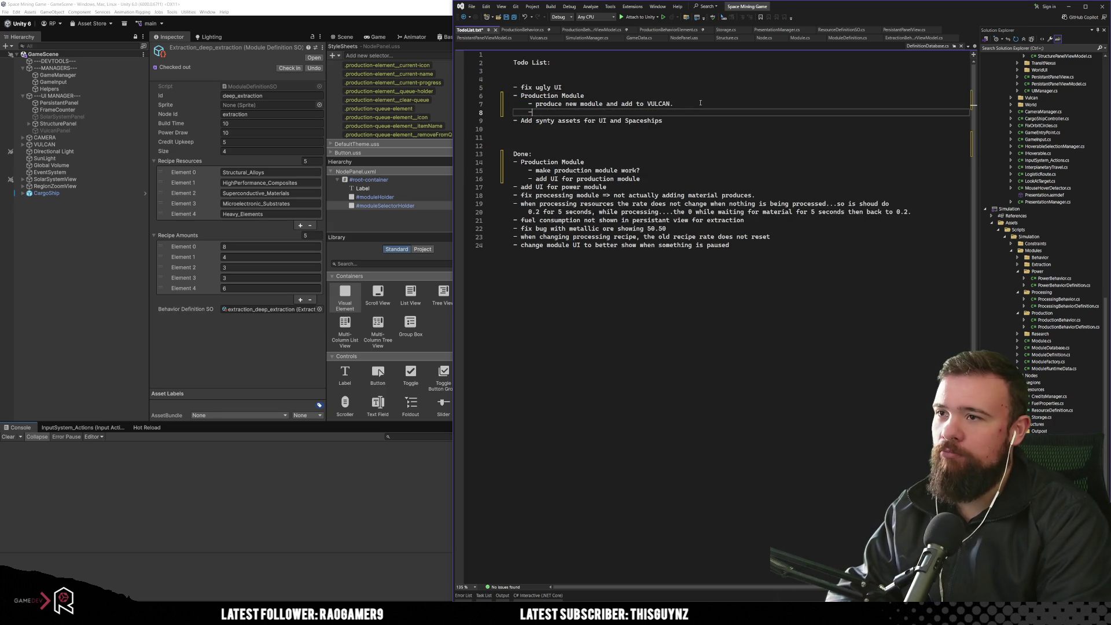
{"action": "type", "text": " make the no"}
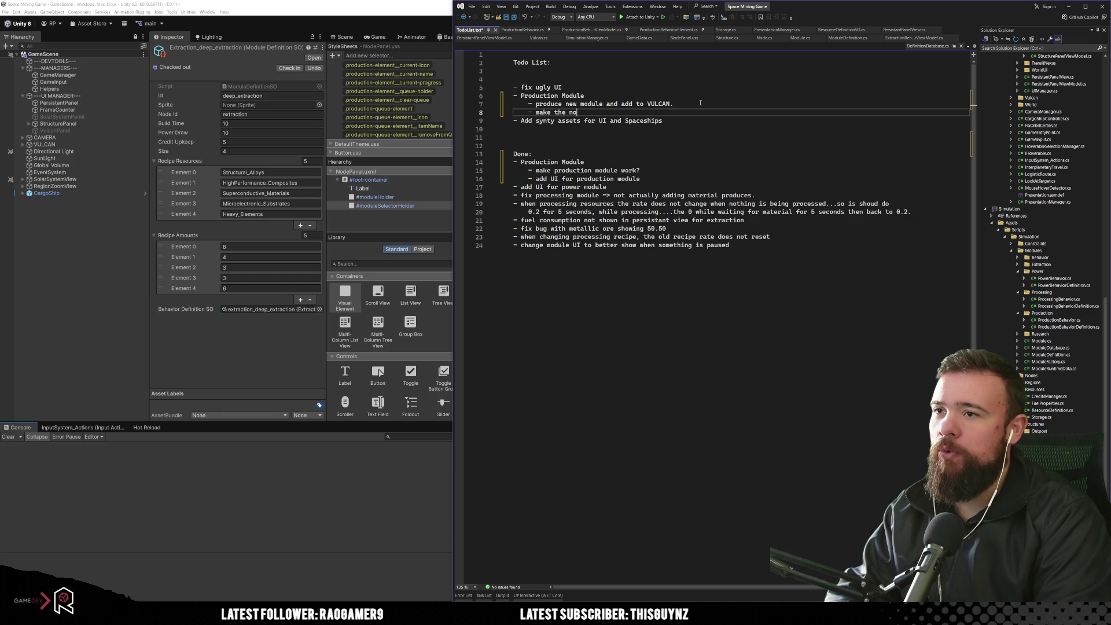
{"action": "type", "text": "de module selection work right"}
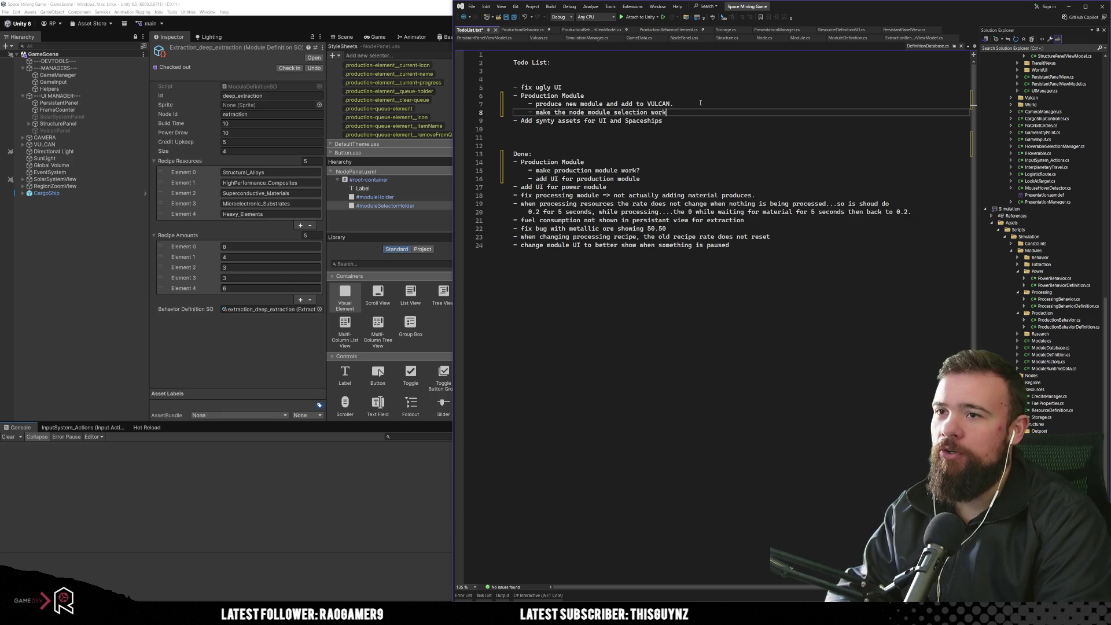
{"action": "type", "text": "?"}
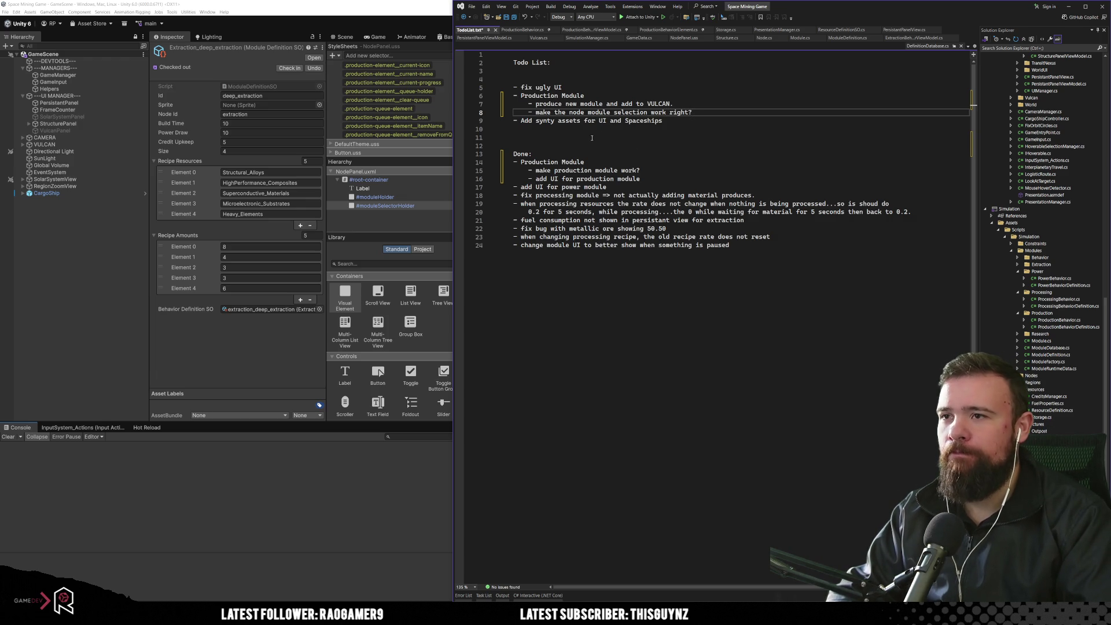
Step: Start a new '-' bullet below line 8 and bring Unity forward
{"action": "left_click", "coordinate": [564, 122]}
{"action": "left_click", "coordinate": [745, 104]}
{"action": "left_click", "coordinate": [737, 111]}
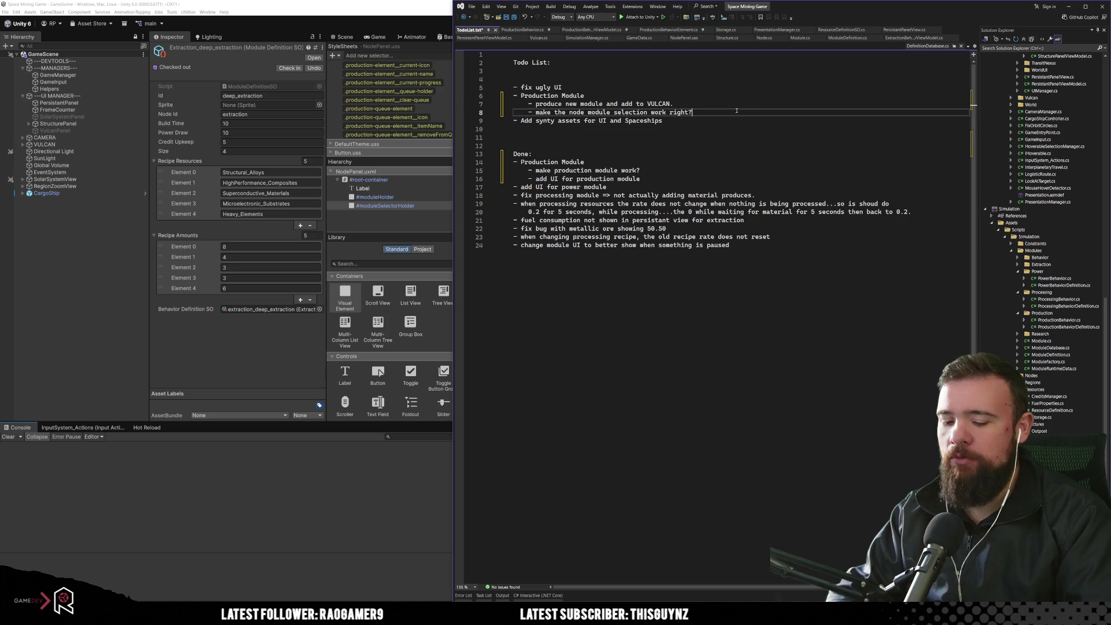
{"action": "key", "text": "Return"}
{"action": "key", "text": "Return"}
{"action": "key", "text": "BackSpace"}
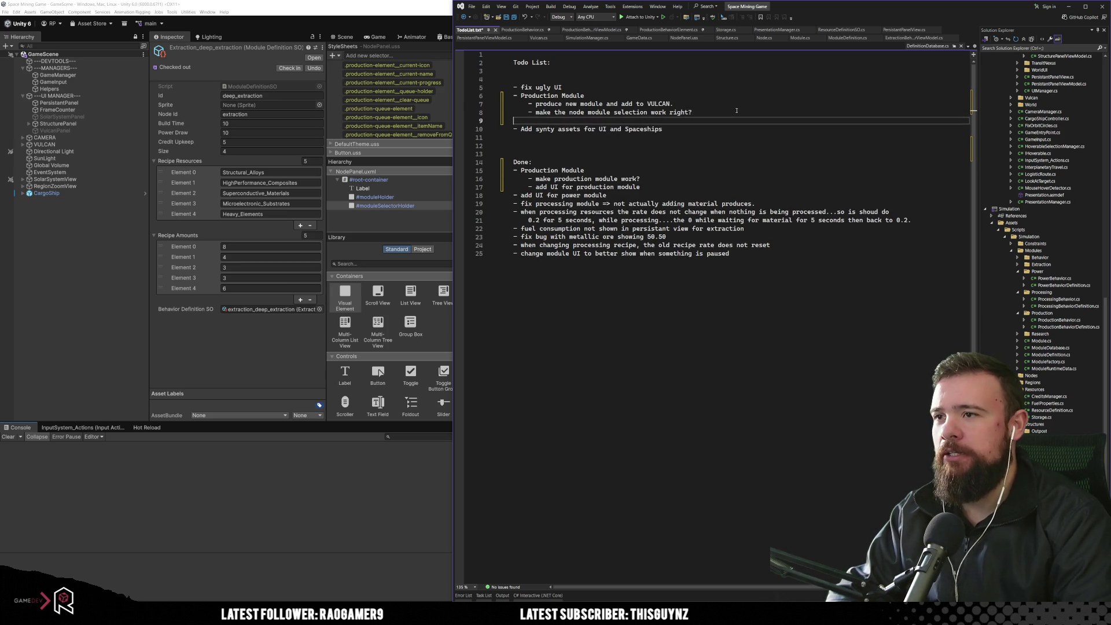
{"action": "type", "text": "-"}
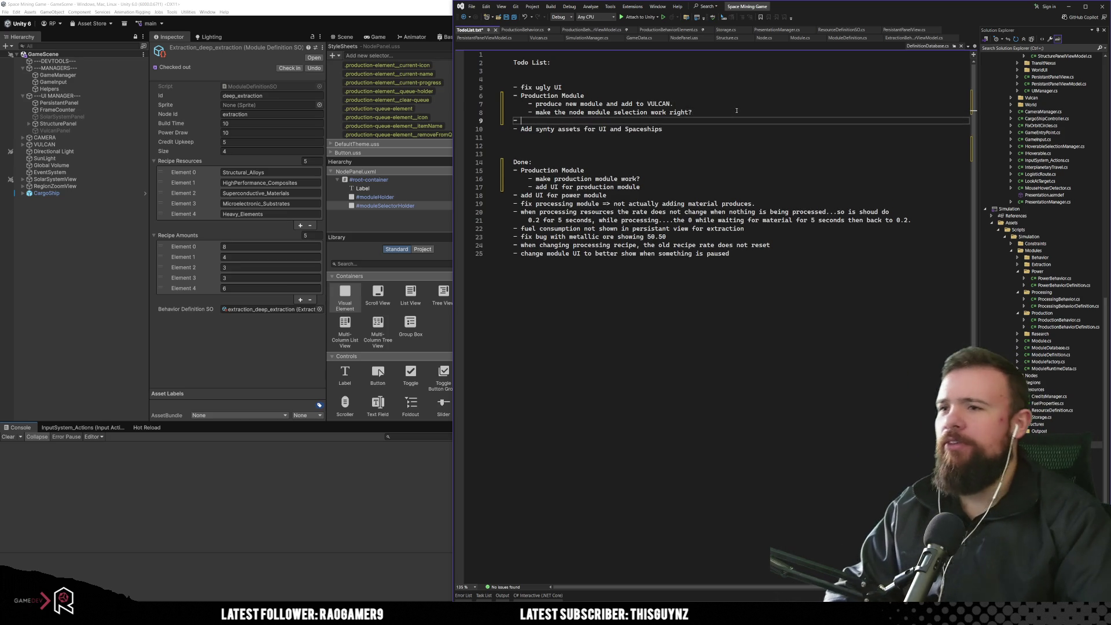
{"action": "left_click", "coordinate": [226, 492]}
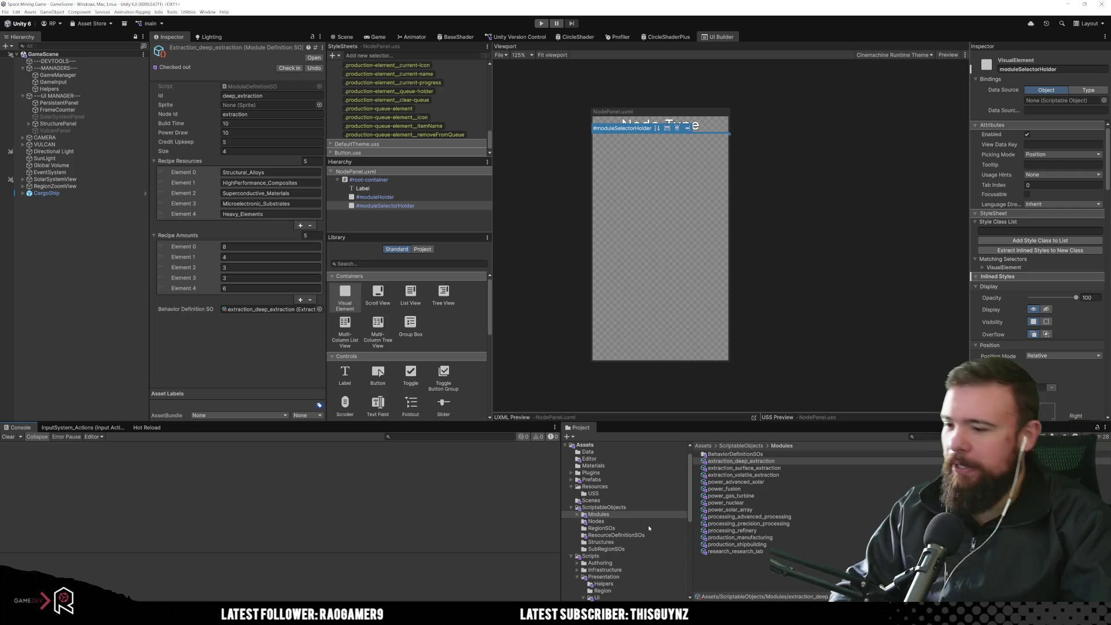
Step: Add todo lines 'Get shipbuilding working' and 'Make ships'
{"action": "key", "text": "alt+Tab"}
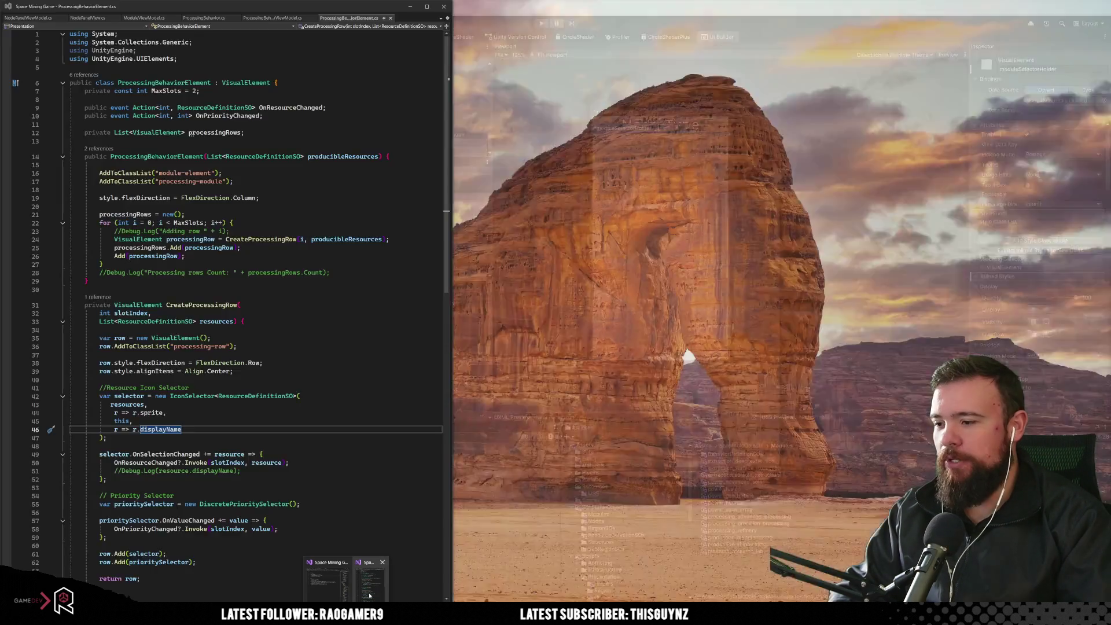
{"action": "type", "text": "Ge"}
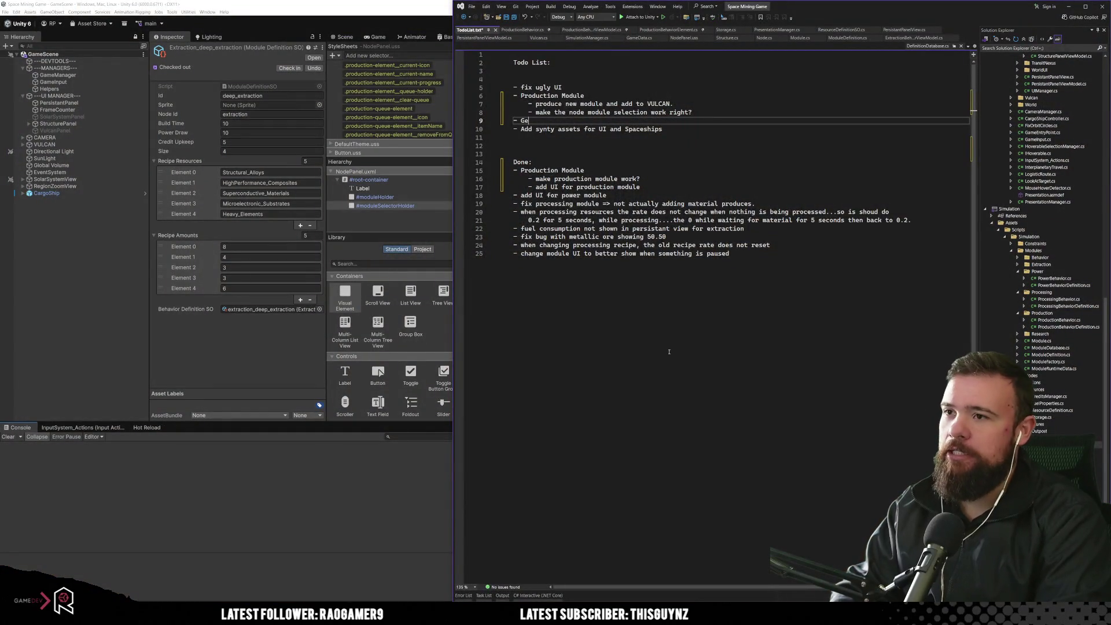
{"action": "type", "text": "t shipbui"}
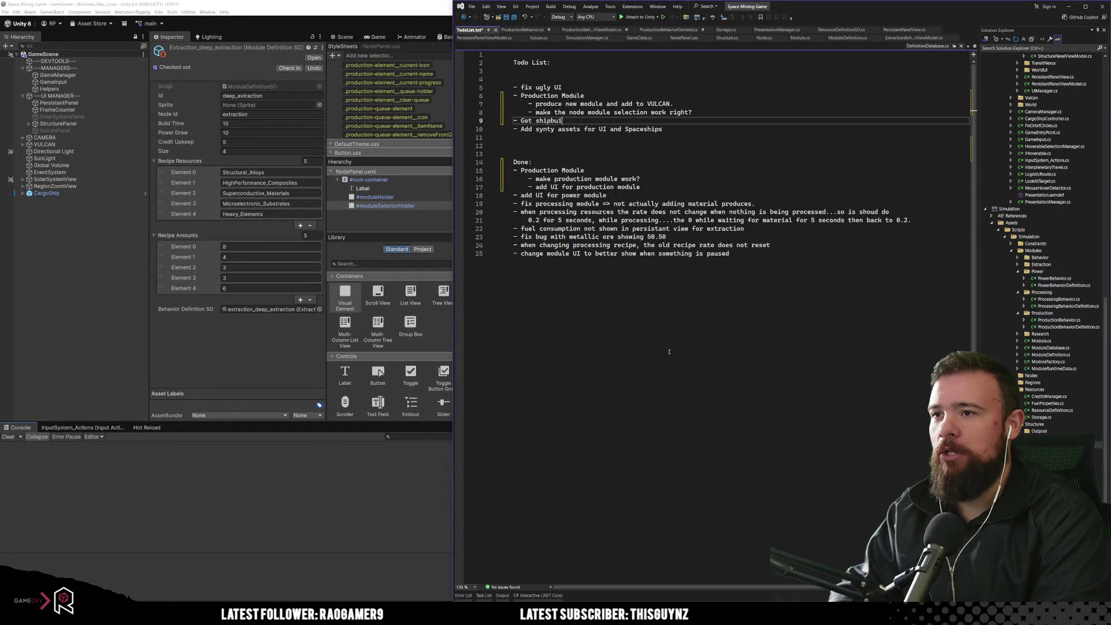
{"action": "type", "text": "ld ingworking"}
{"action": "key", "text": "Return"}
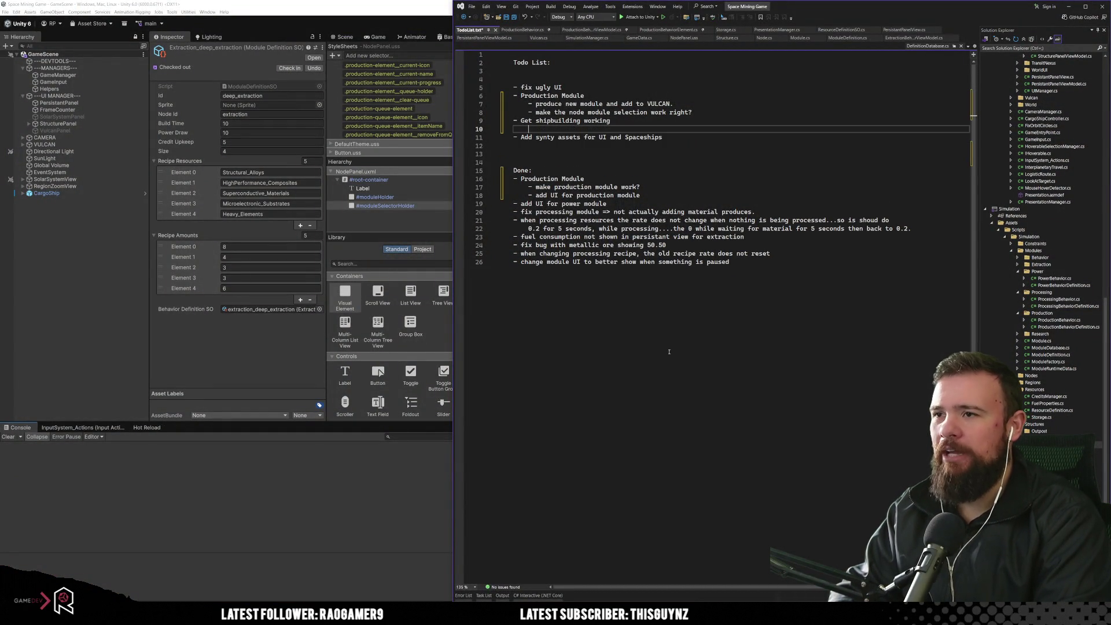
{"action": "type", "text": "-Make shipts"}
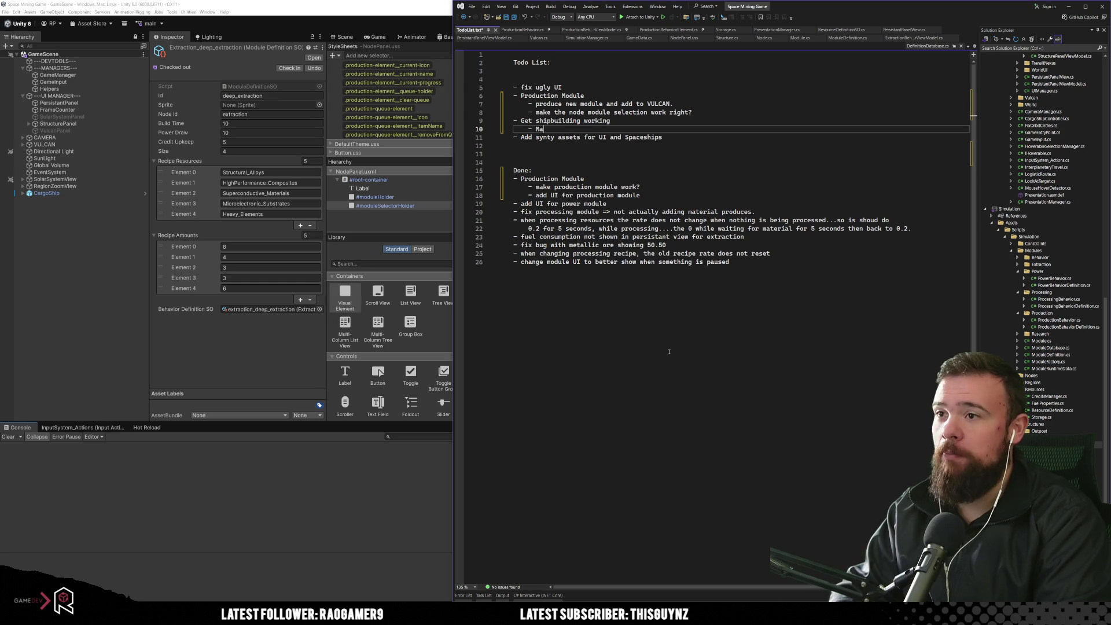
{"action": "key", "text": "BackSpace"}
{"action": "key", "text": "BackSpace"}
{"action": "type", "text": "ships"}
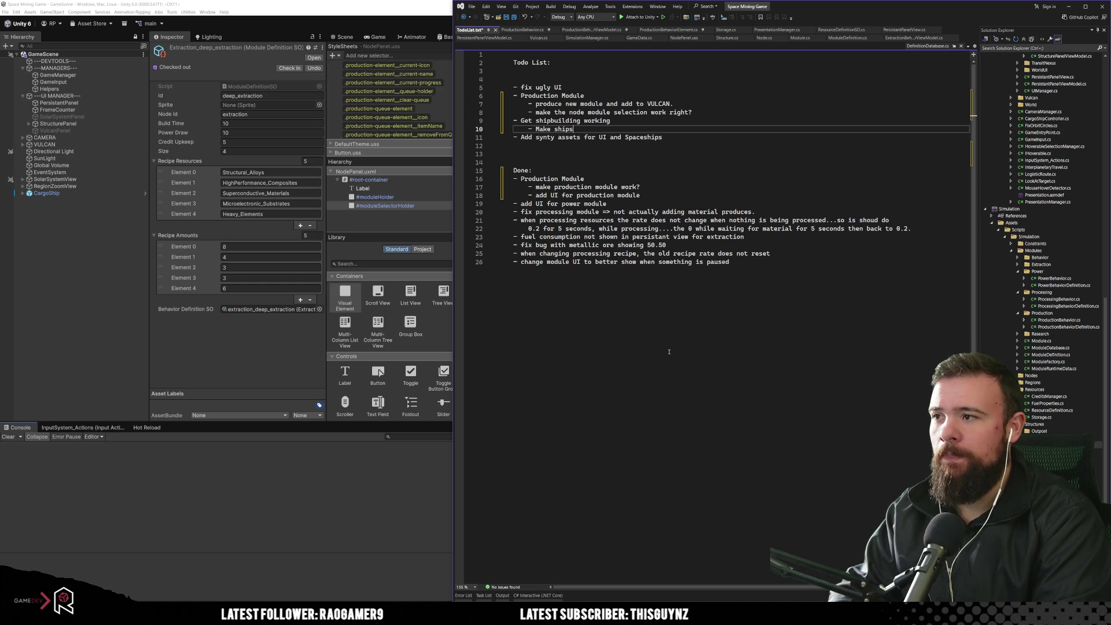
Step: Extend the line to 'Make ships => add ship recipies and SOs'
{"action": "key", "text": "Return"}
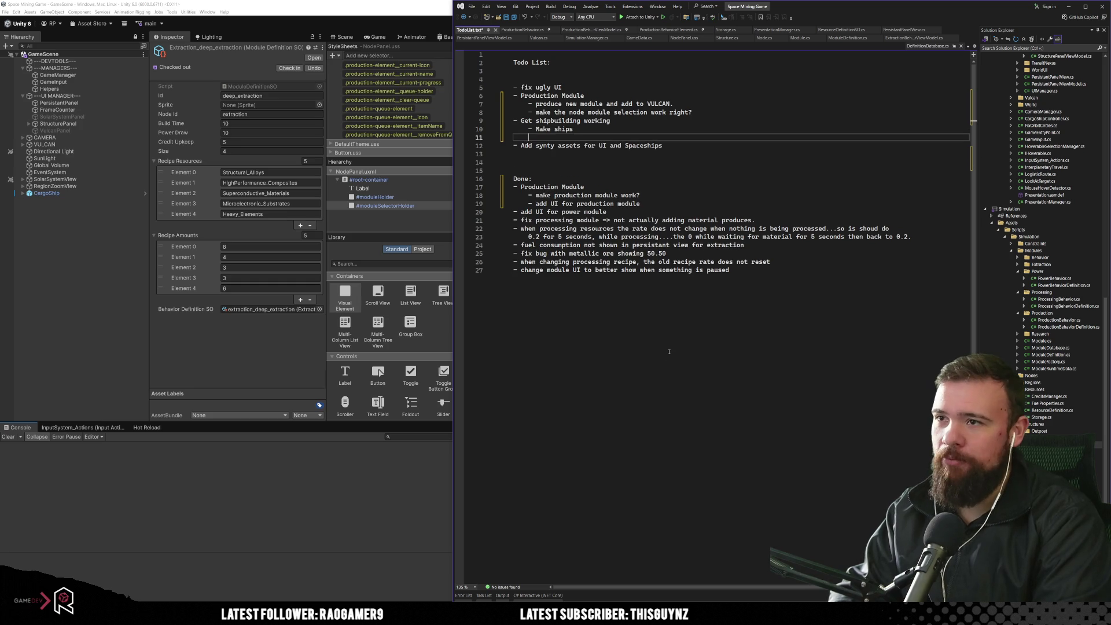
{"action": "key", "text": "BackSpace"}
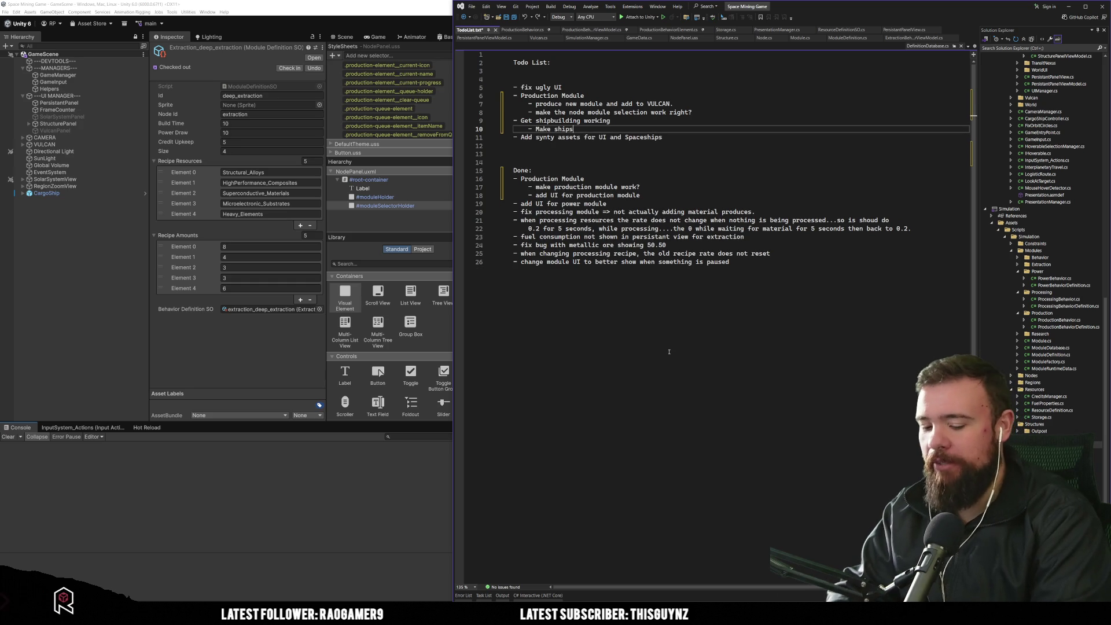
{"action": "type", "text": "->"}
{"action": "key", "text": "BackSpace"}
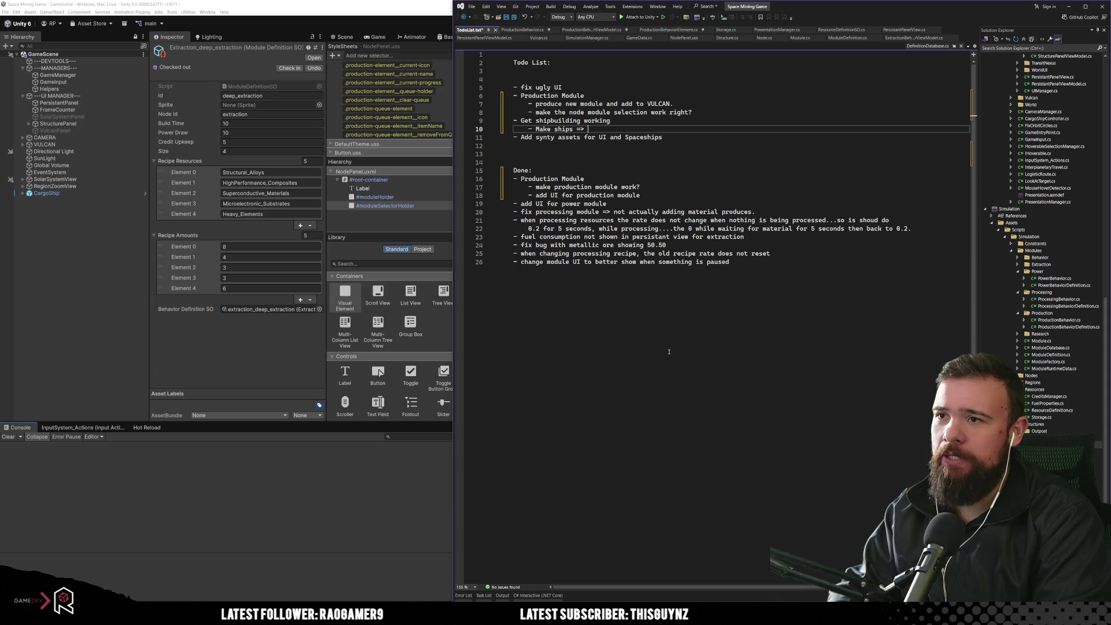
{"action": "type", "text": "add ships"}
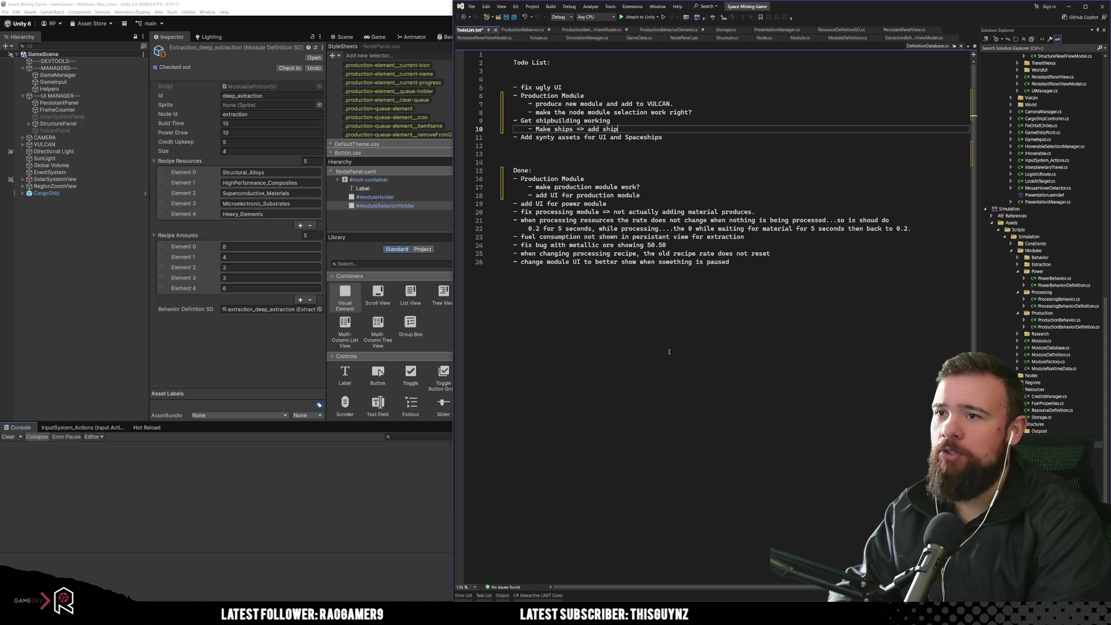
{"action": "key", "text": "BackSpace"}
{"action": "type", "text": "re"}
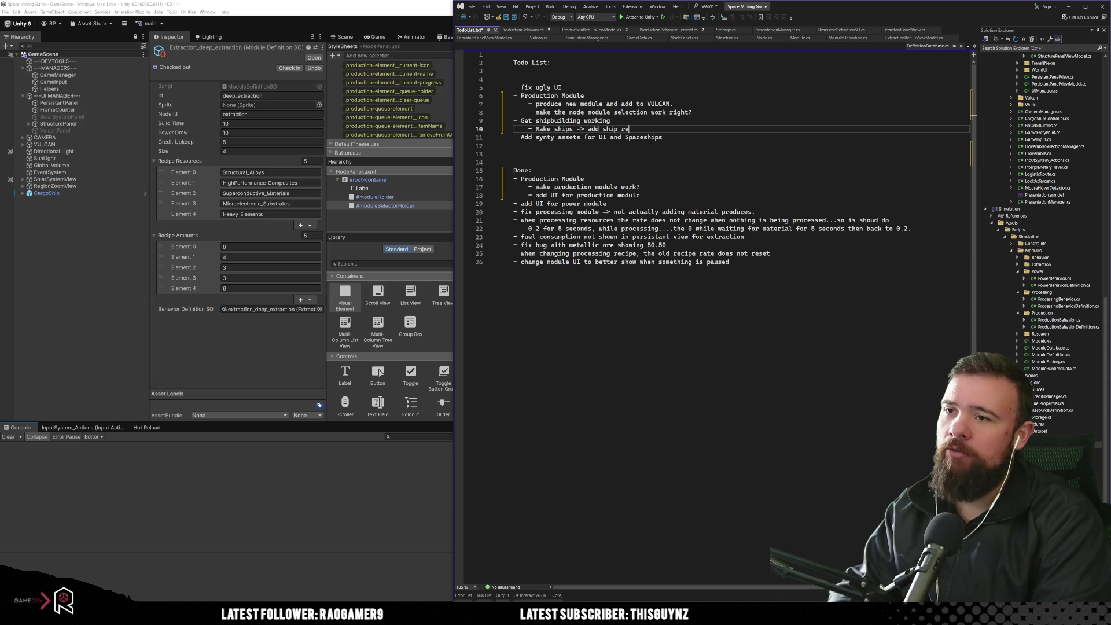
{"action": "type", "text": "cipeis and "}
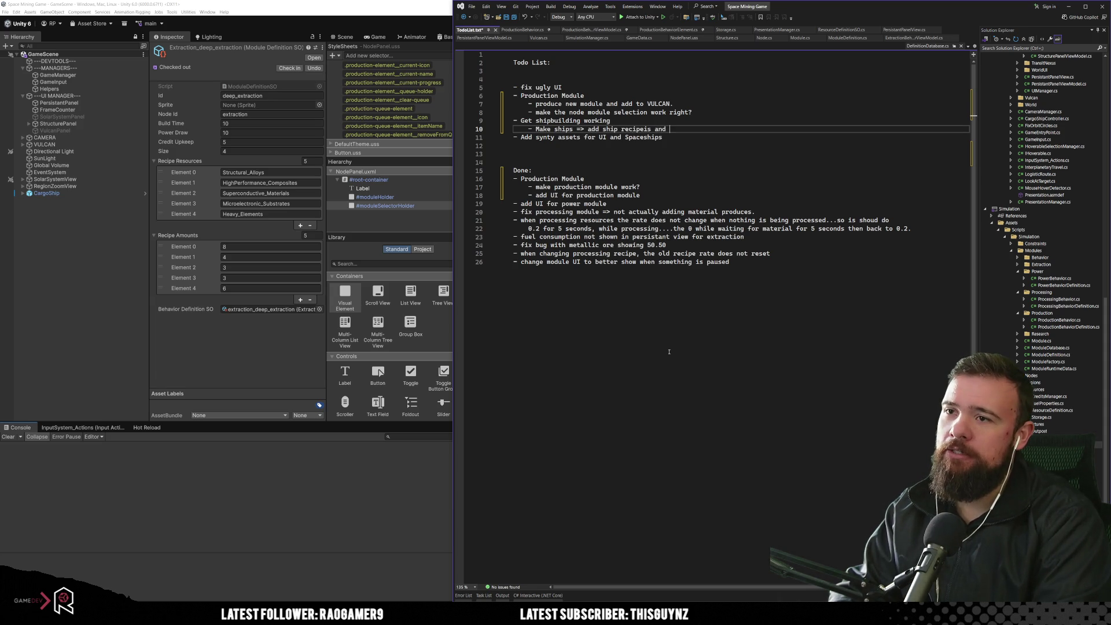
{"action": "key", "text": "BackSpace"}
{"action": "key", "text": "BackSpace"}
{"action": "key", "text": "BackSpace"}
{"action": "key", "text": "BackSpace"}
{"action": "key", "text": "BackSpace"}
{"action": "key", "text": "BackSpace"}
{"action": "key", "text": "BackSpace"}
{"action": "key", "text": "BackSpace"}
{"action": "type", "text": "ies"}
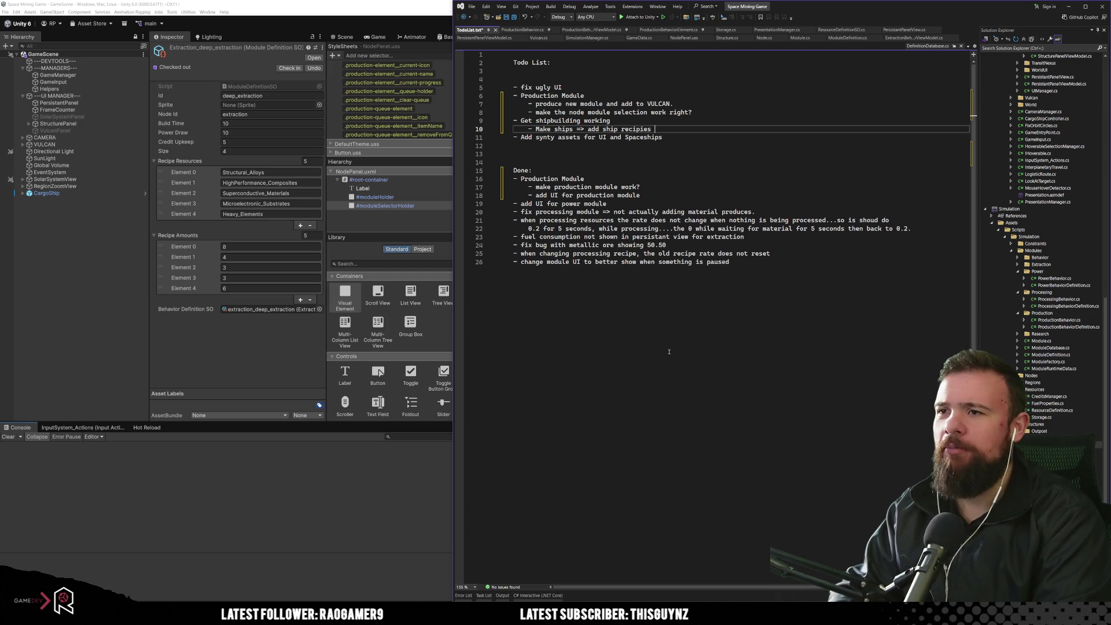
{"action": "key", "text": "BackSpace"}
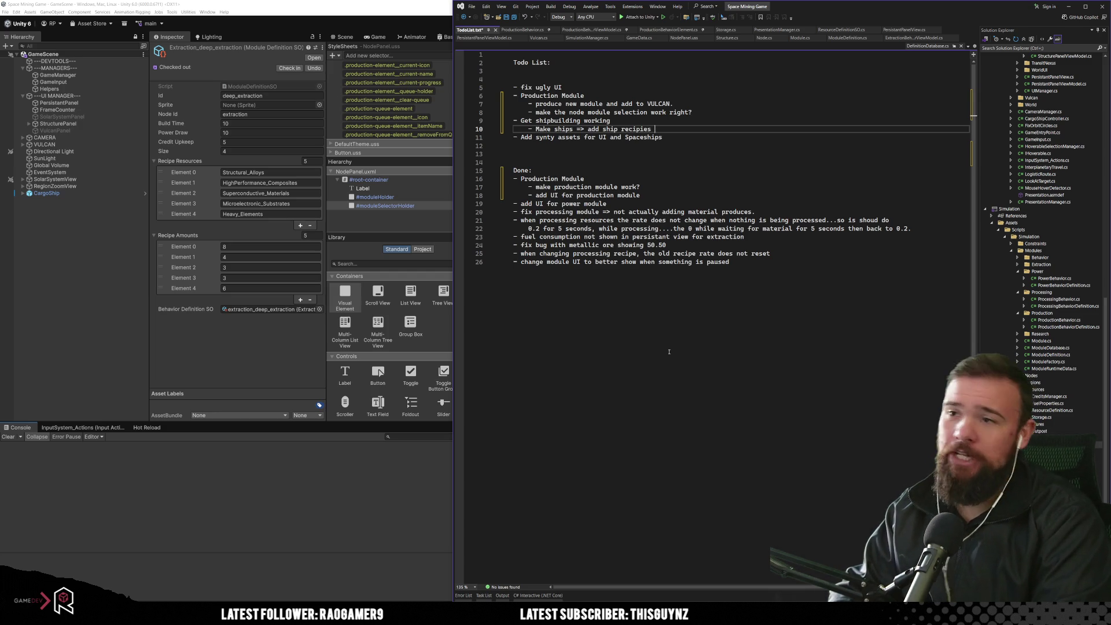
{"action": "type", "text": ", and"}
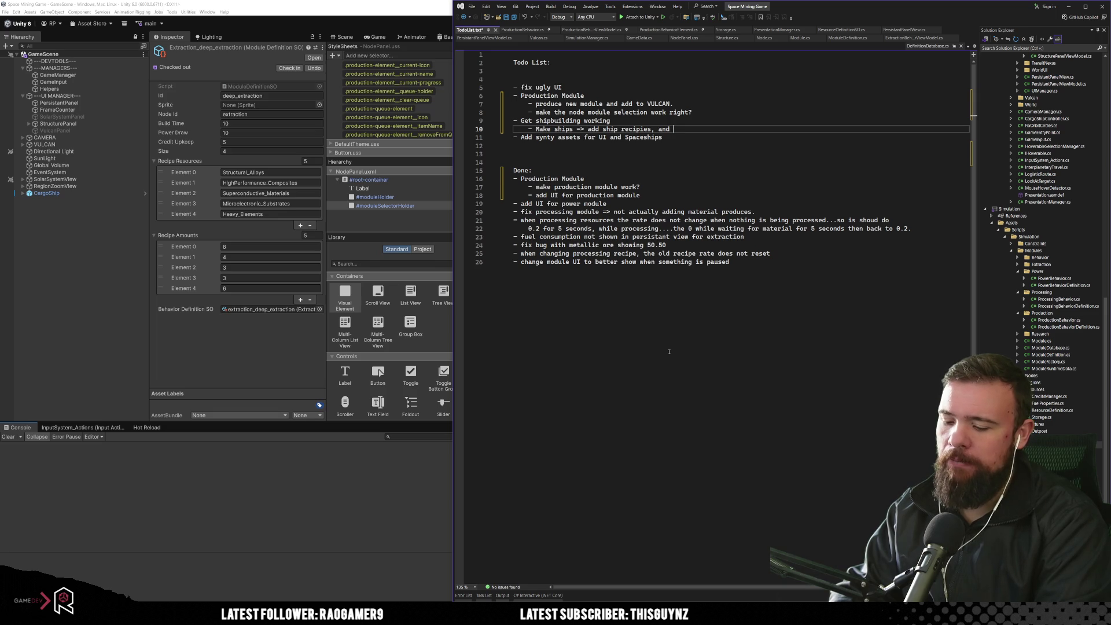
{"action": "type", "text": " SOs"}
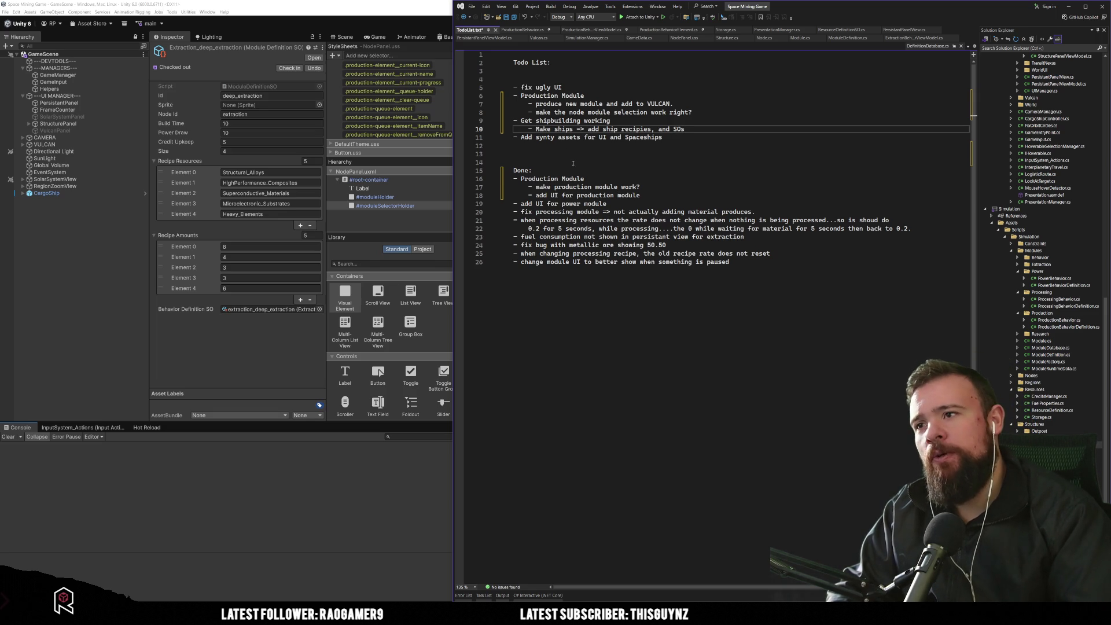
Step: Add indented sub-item 'Have modules be stored somewhere...module storage.' under the node selection item
{"action": "left_click", "coordinate": [602, 158]}
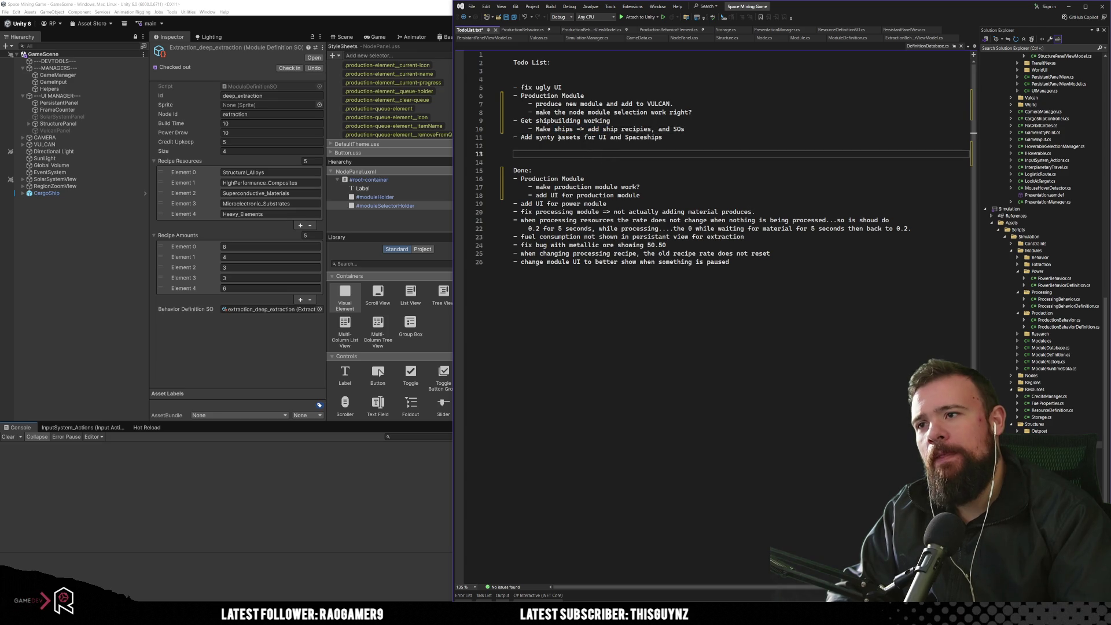
{"action": "left_click_drag", "start_coordinate": [522, 120], "coordinate": [591, 121]}
{"action": "left_click", "coordinate": [589, 153]}
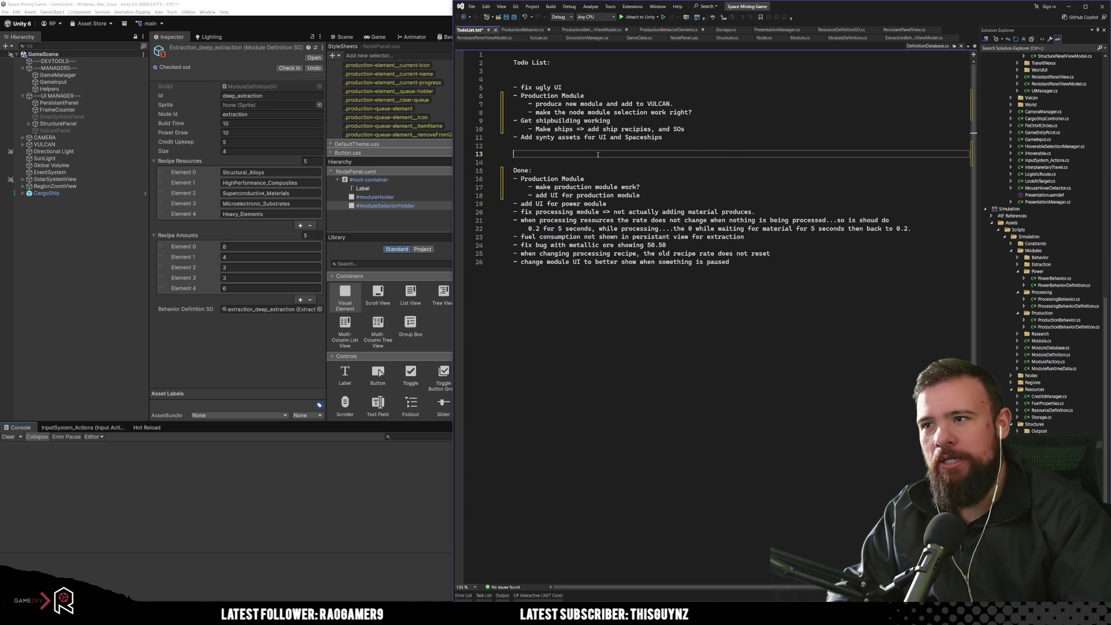
{"action": "left_click_drag", "start_coordinate": [582, 113], "coordinate": [641, 113]}
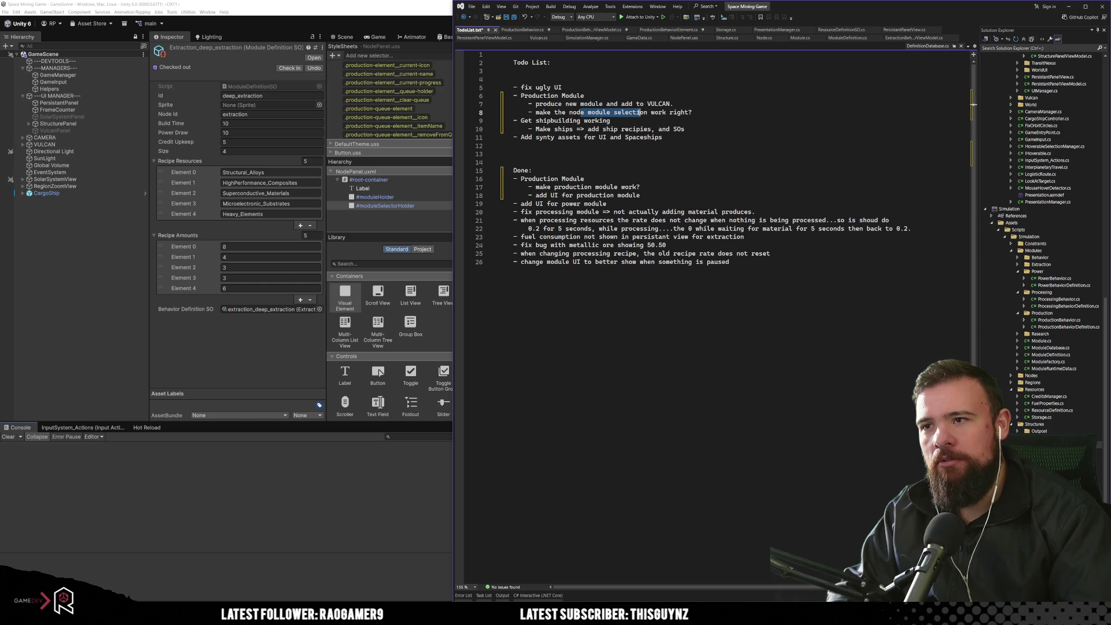
{"action": "left_click", "coordinate": [697, 112]}
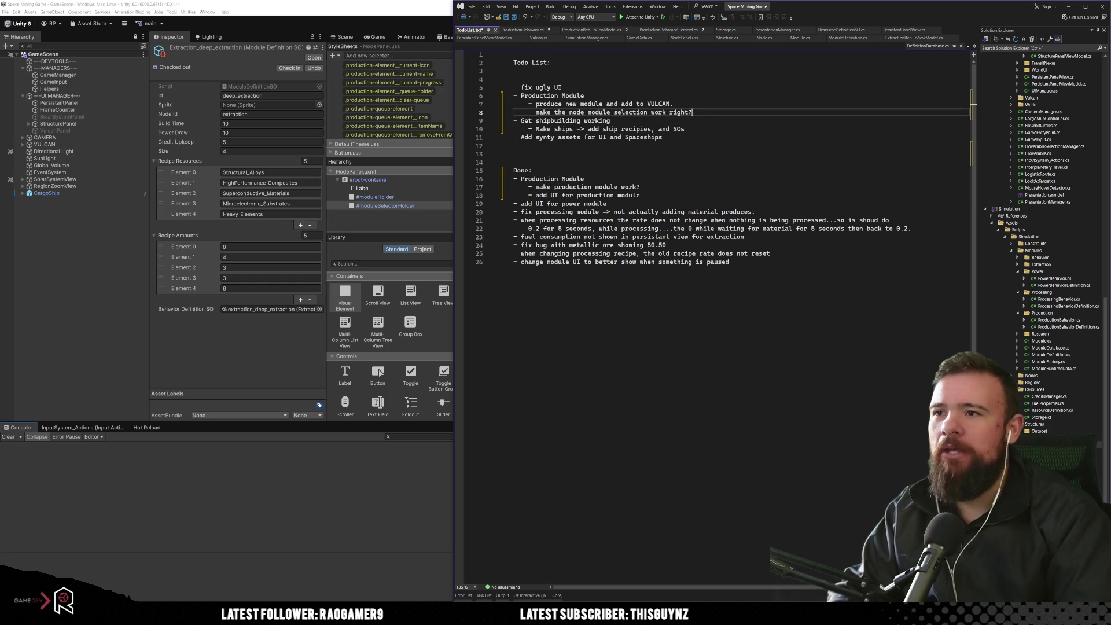
{"action": "key", "text": "Return"}
{"action": "key", "text": "Tab"}
{"action": "type", "text": "- "}
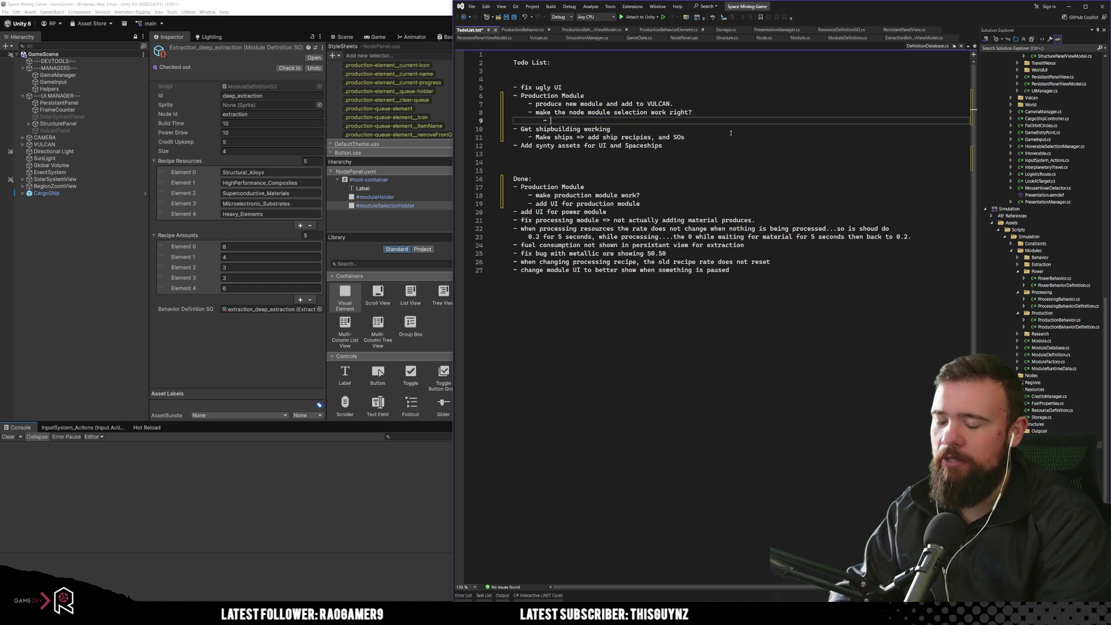
{"action": "type", "text": "Have "}
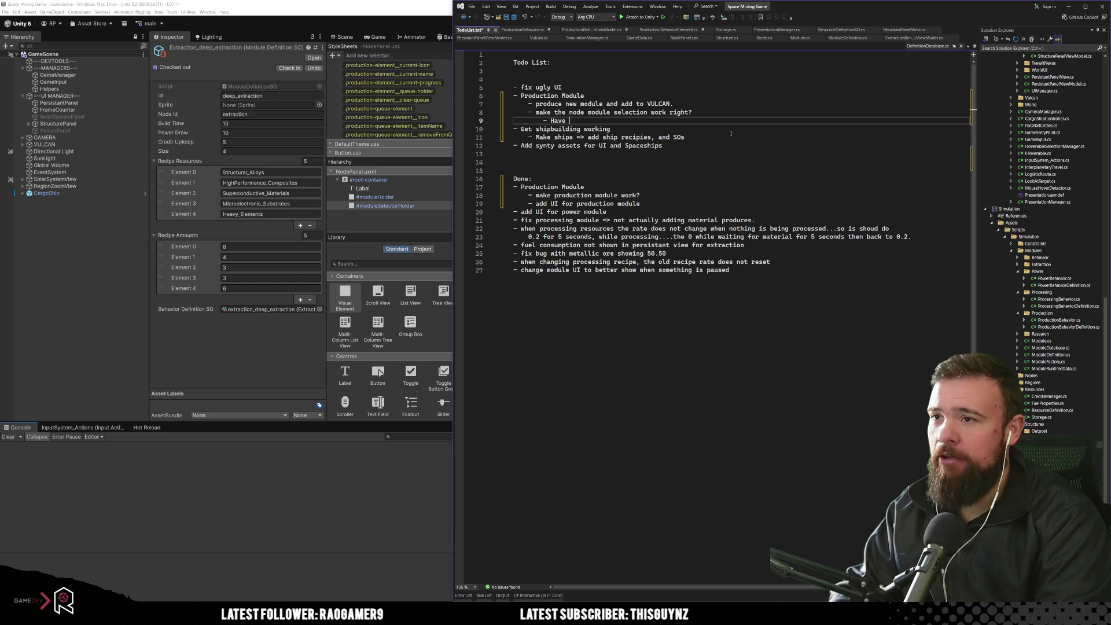
{"action": "type", "text": "modules be stored somewher"}
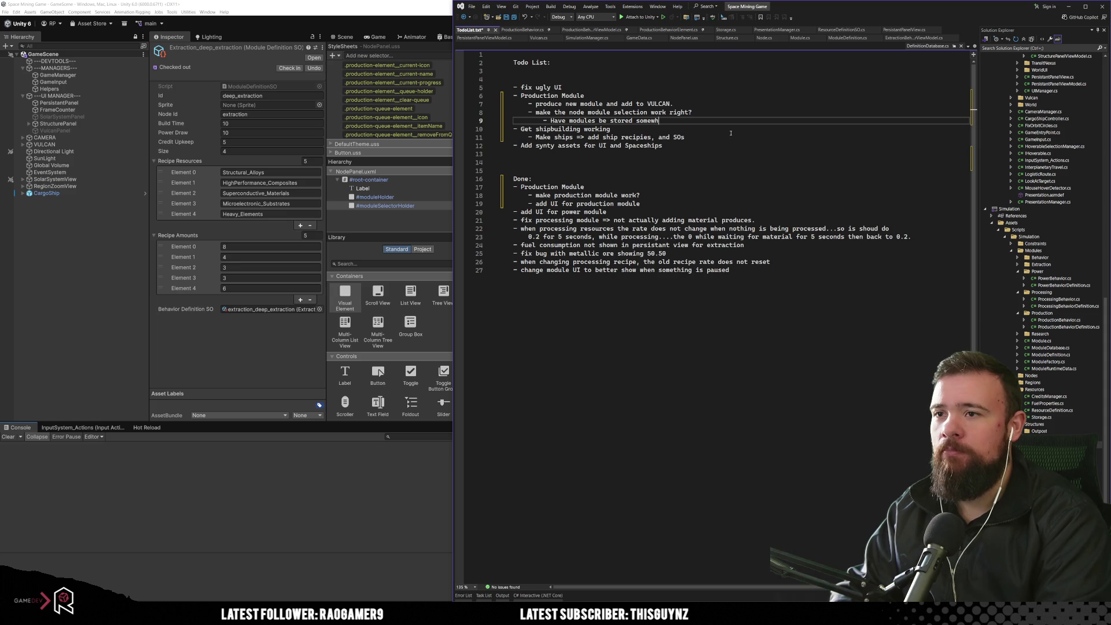
{"action": "key", "text": "BackSpace"}
{"action": "type", "text": "re"}
{"action": "type", "text": "..."}
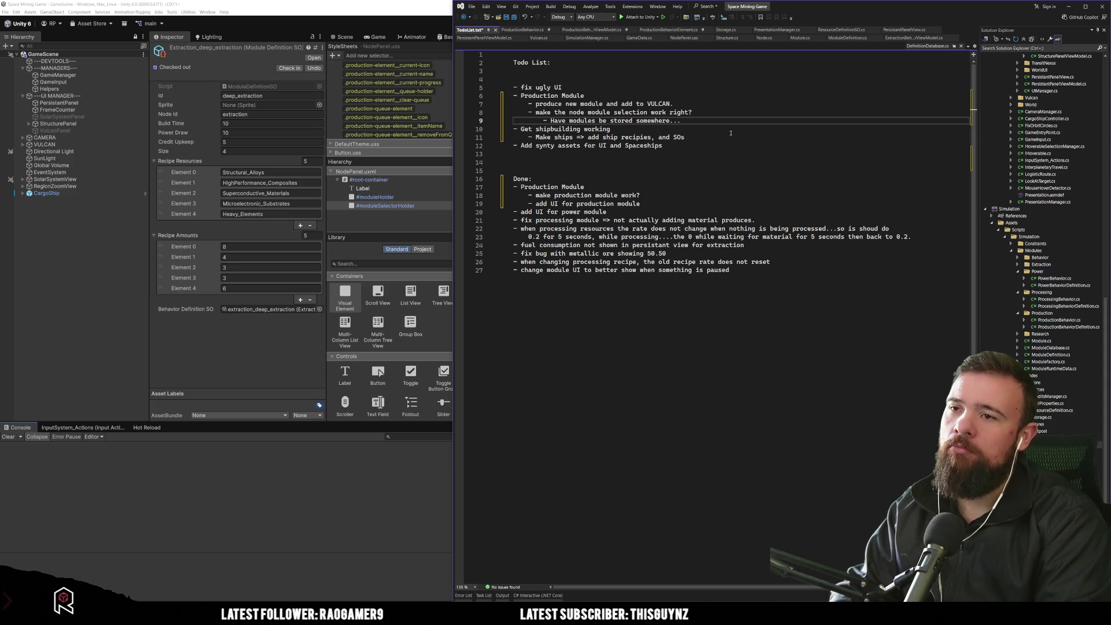
{"action": "type", "text": "module sto"}
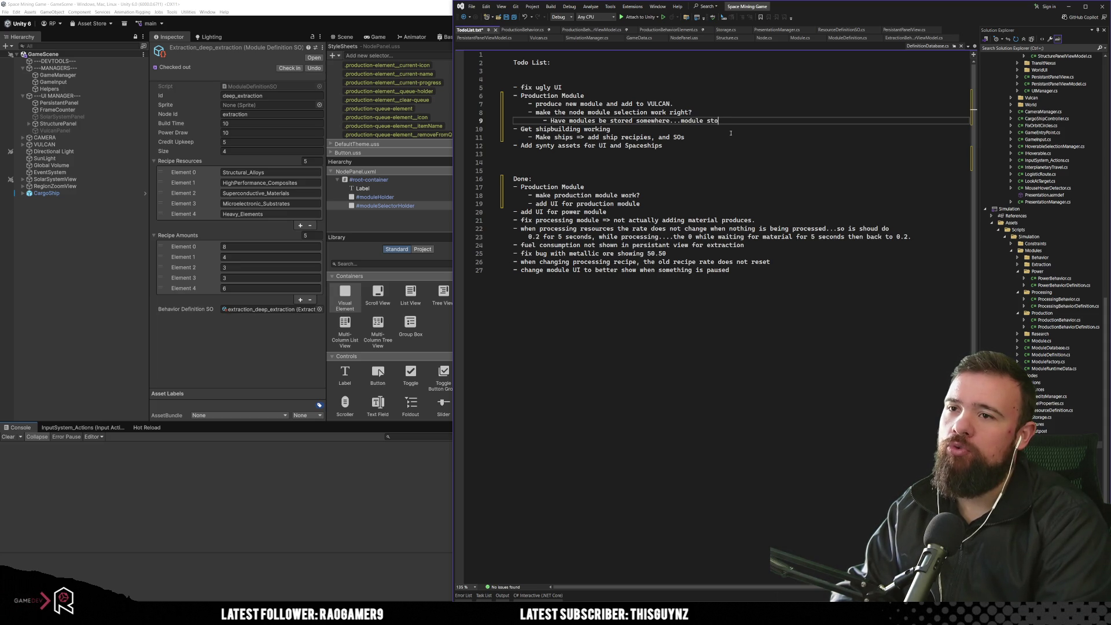
{"action": "type", "text": "rage."}
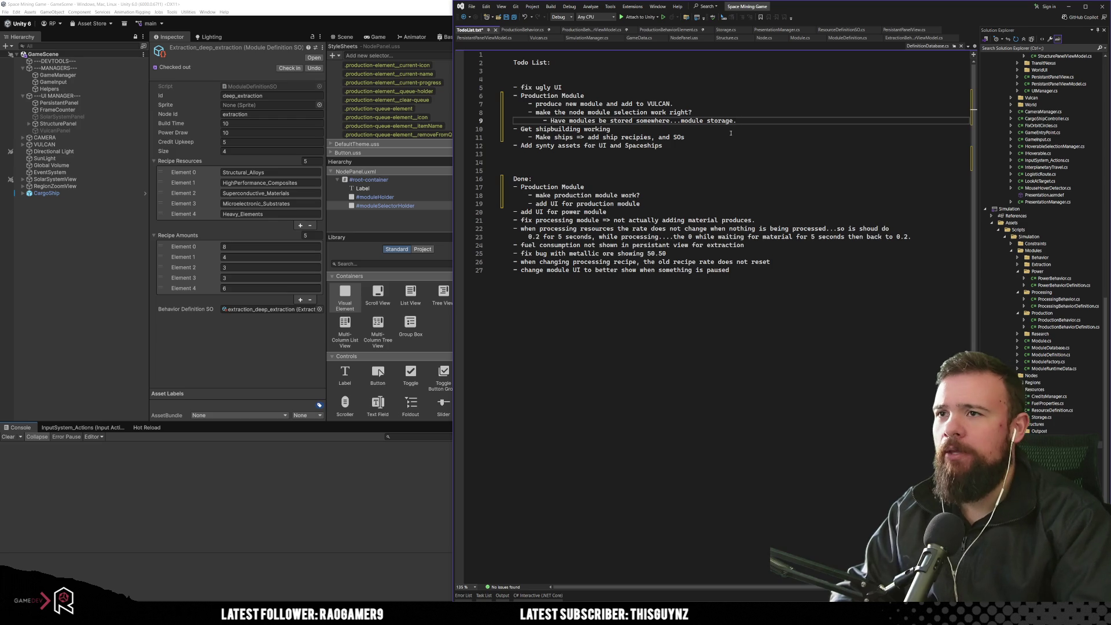
{"action": "left_click", "coordinate": [729, 136]}
{"action": "left_click", "coordinate": [724, 30]}
Step: Review the shippables list declaration and the GetShippables method in Storage.cs
{"action": "scroll", "coordinate": [705, 162], "scroll_direction": "up", "scroll_amount": 5}
{"action": "scroll", "coordinate": [705, 162], "scroll_direction": "up", "scroll_amount": 8}
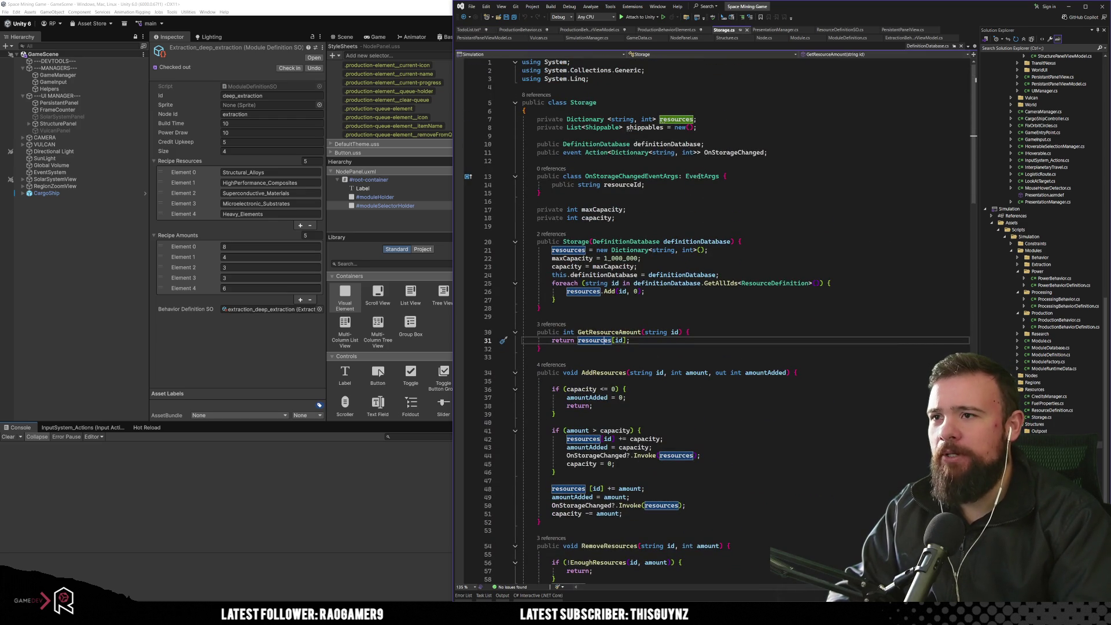
{"action": "left_click", "coordinate": [704, 193]}
{"action": "left_click", "coordinate": [697, 127]}
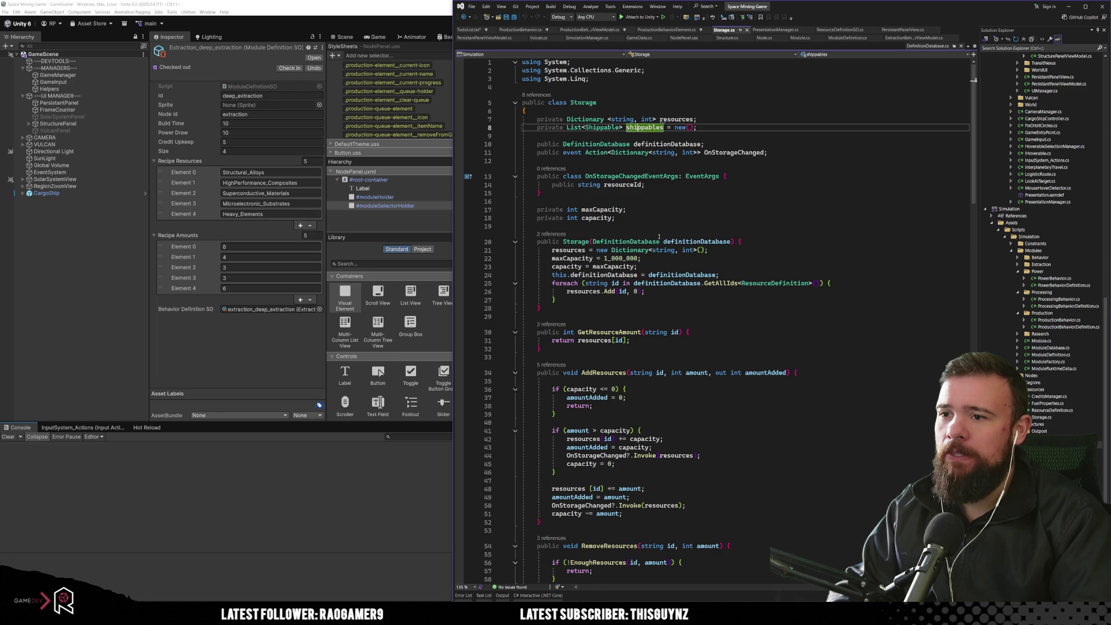
{"action": "scroll", "coordinate": [662, 238], "scroll_direction": "down", "scroll_amount": 20}
{"action": "scroll", "coordinate": [683, 327], "scroll_direction": "down", "scroll_amount": 8}
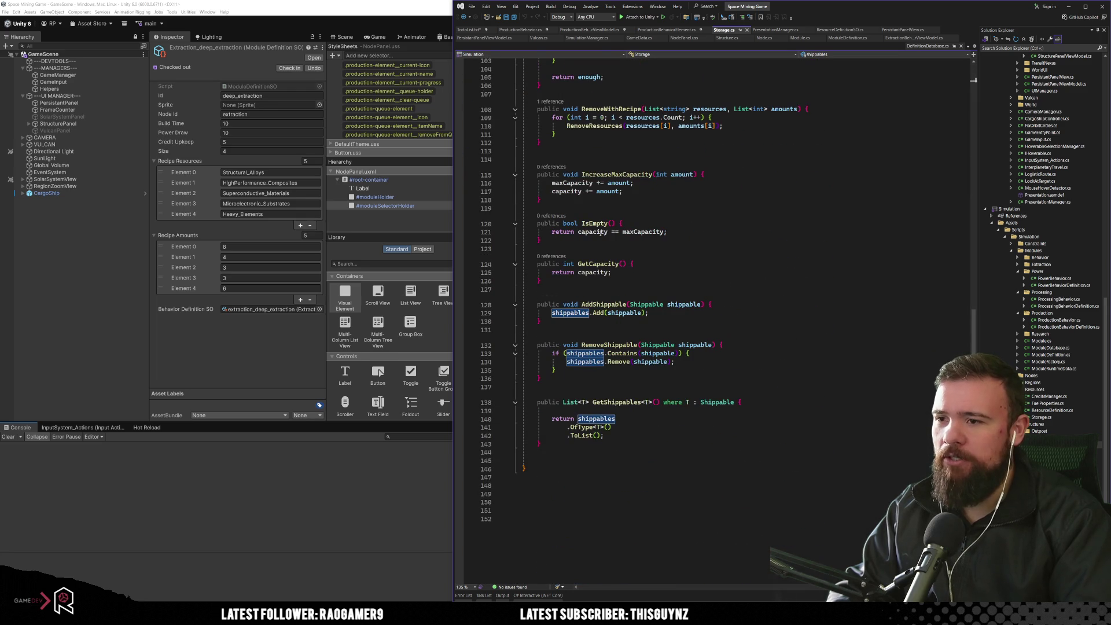
{"action": "scroll", "coordinate": [600, 223], "scroll_direction": "down", "scroll_amount": 3}
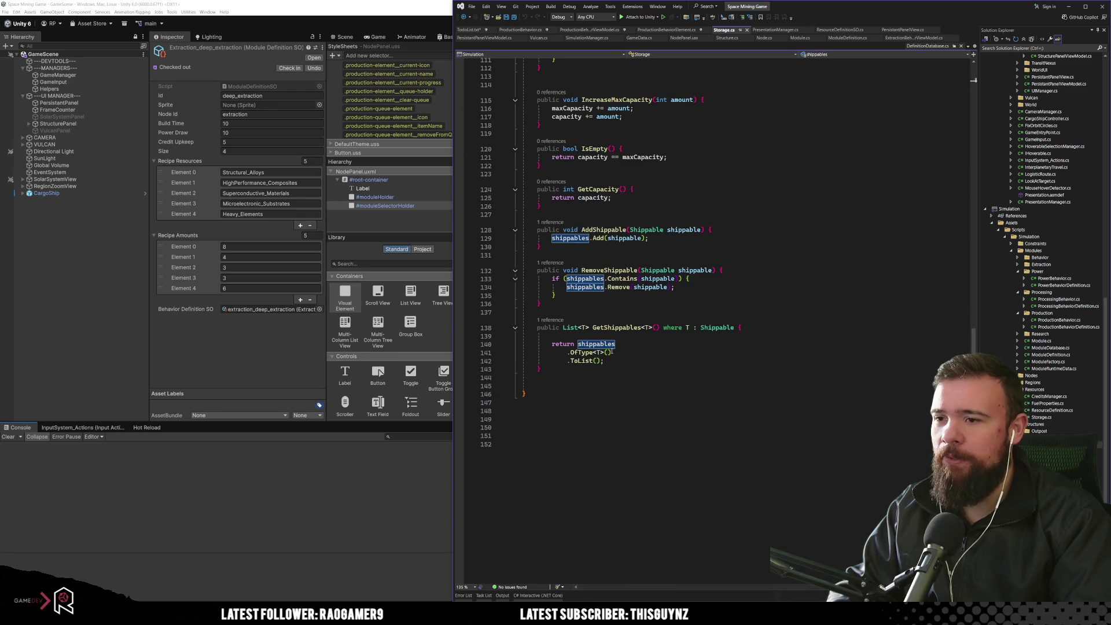
{"action": "left_click", "coordinate": [816, 328]}
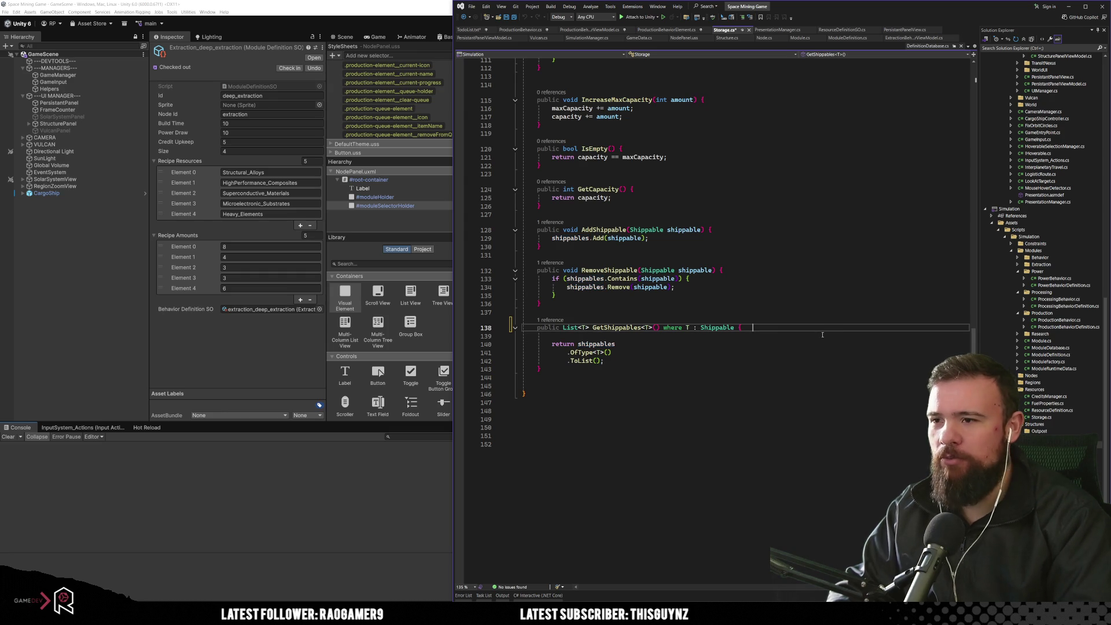
{"action": "key", "text": "Up"}
Step: Follow AddShippable's '1 reference' CodeLens to its call in Node.cs
{"action": "left_click", "coordinate": [560, 218]}
{"action": "left_click", "coordinate": [553, 223]}
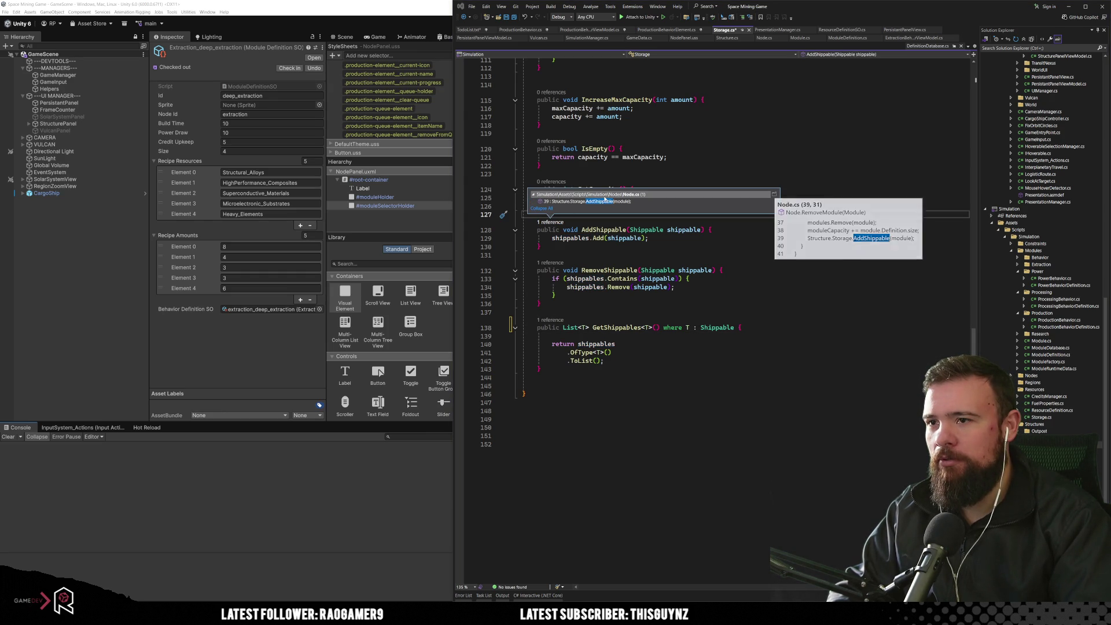
{"action": "left_click", "coordinate": [604, 197]}
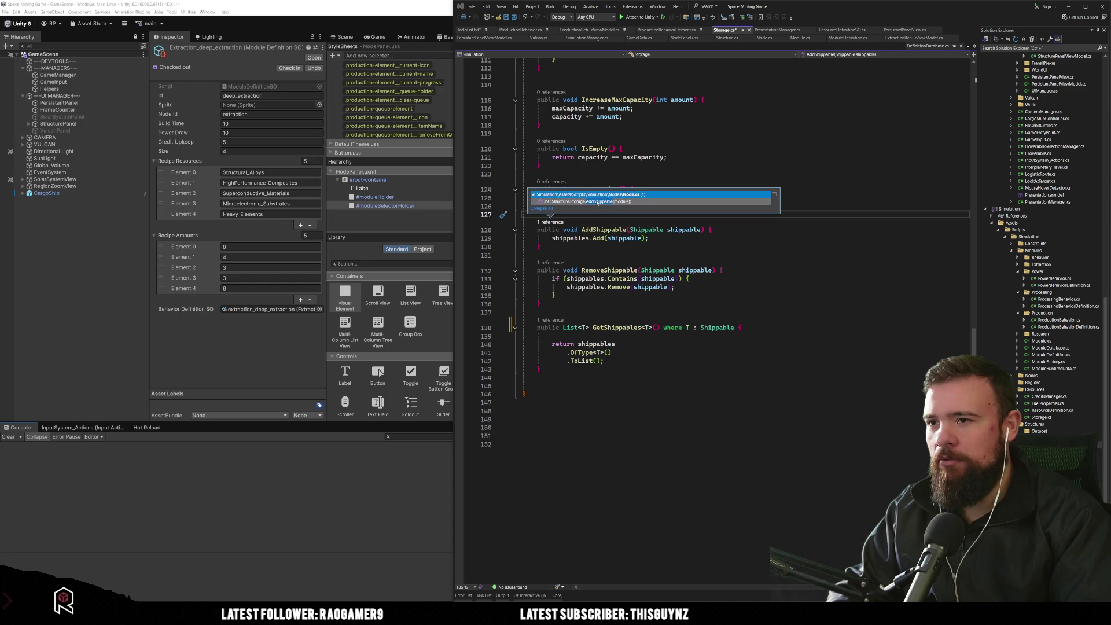
{"action": "double_click", "coordinate": [605, 201]}
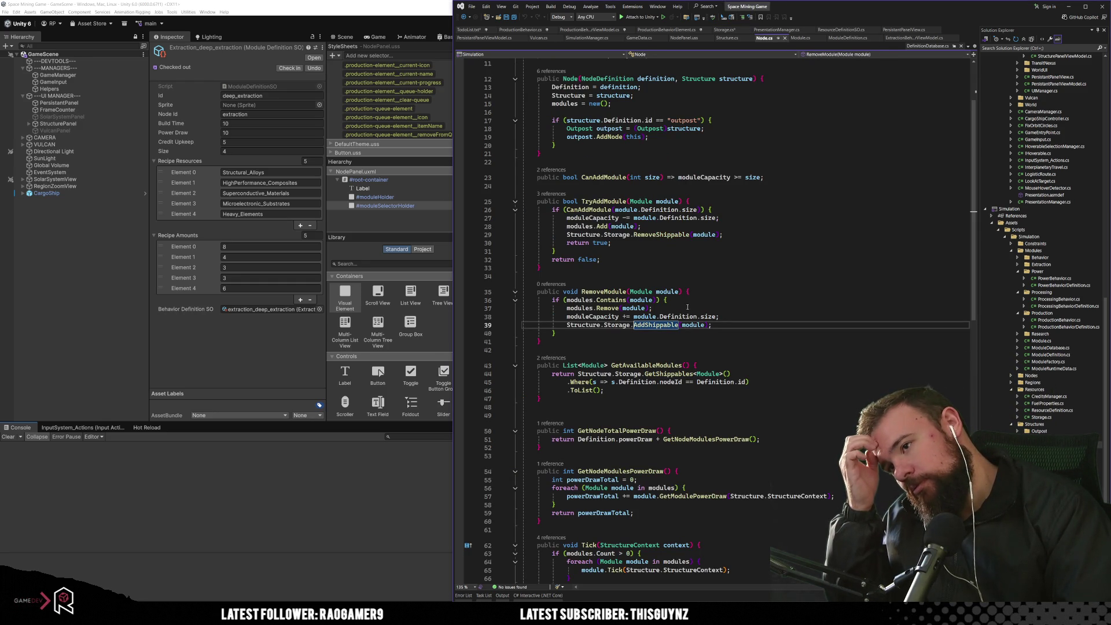
Step: Review RemoveModule and TryAddModule, highlighting CanAddModule, moduleCapacity and the callers of TryAddModule
{"action": "left_click", "coordinate": [604, 291]}
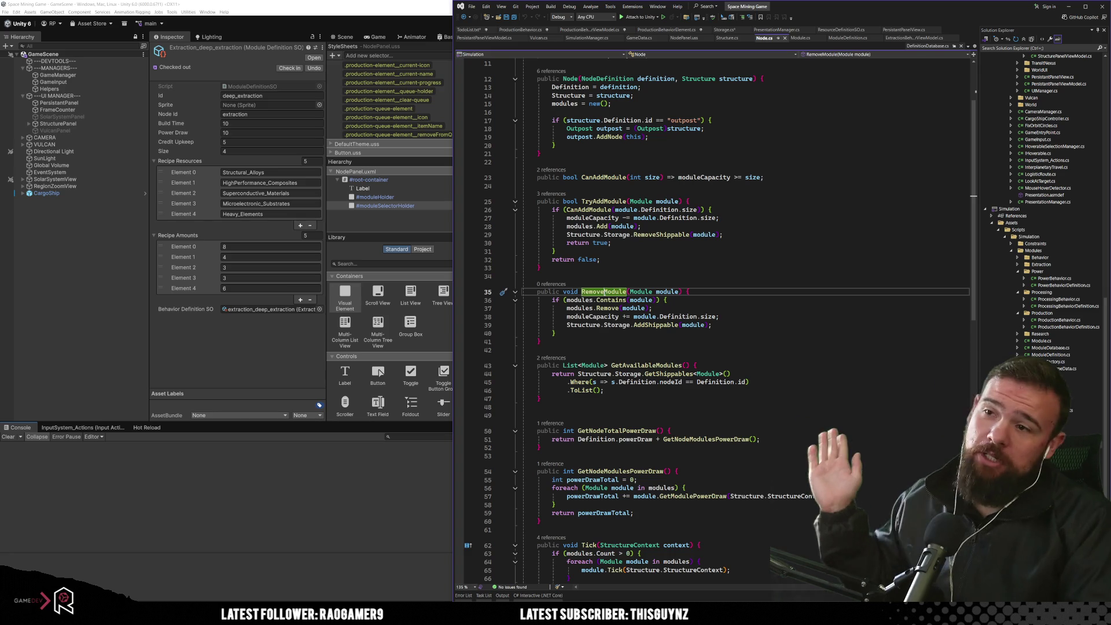
{"action": "left_click", "coordinate": [605, 201]}
{"action": "left_click", "coordinate": [637, 253]}
{"action": "left_click", "coordinate": [581, 210]}
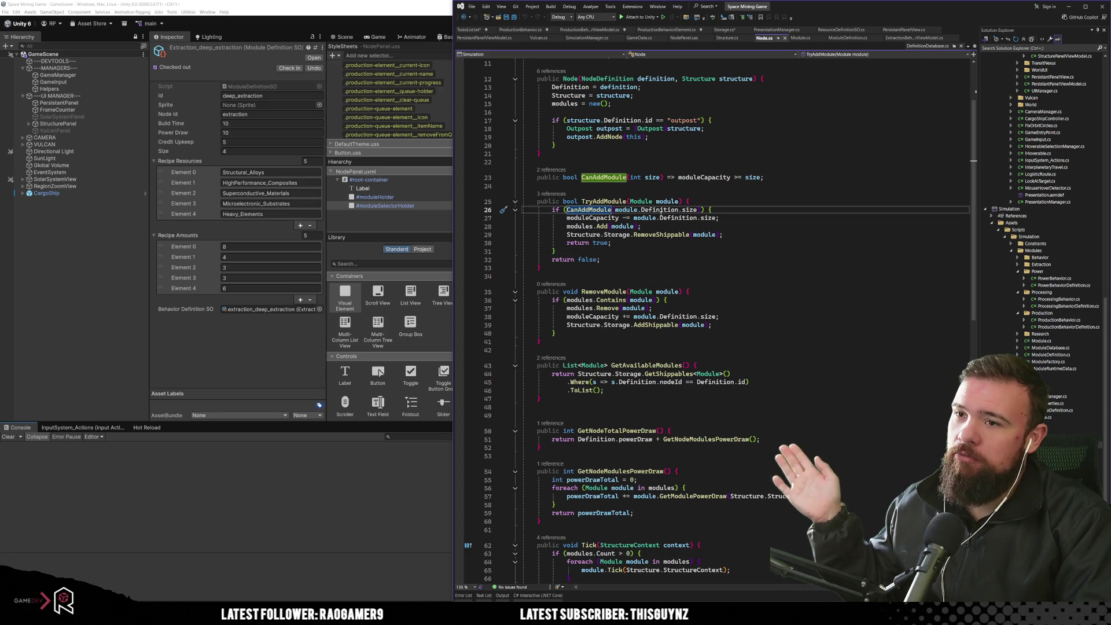
{"action": "left_click", "coordinate": [602, 218]}
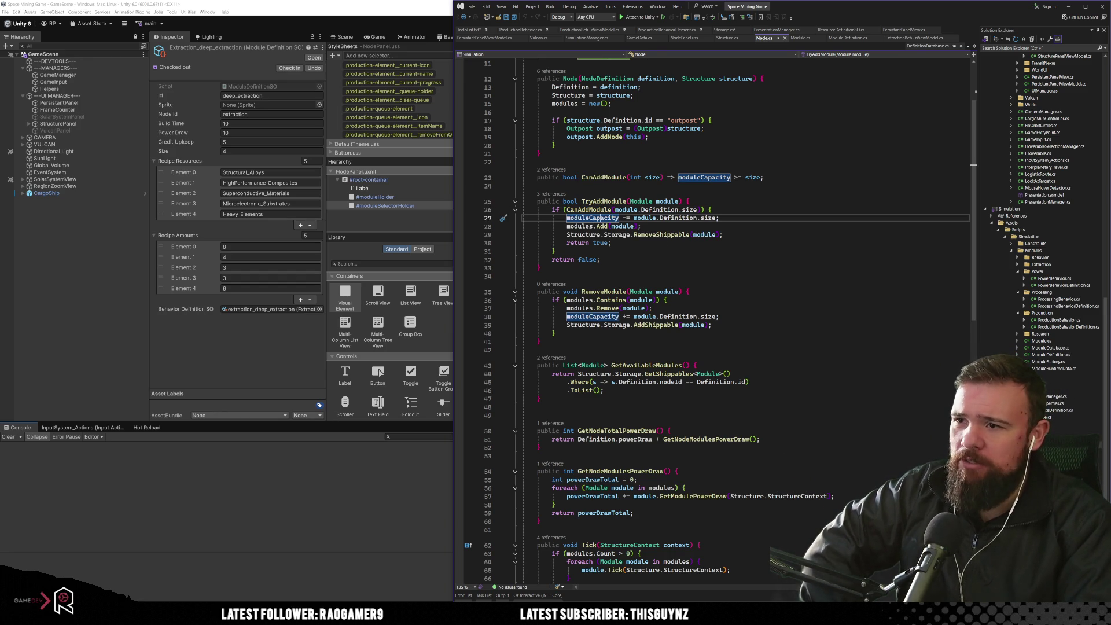
{"action": "left_click_drag", "start_coordinate": [574, 201], "coordinate": [579, 227]}
{"action": "left_click", "coordinate": [628, 252]}
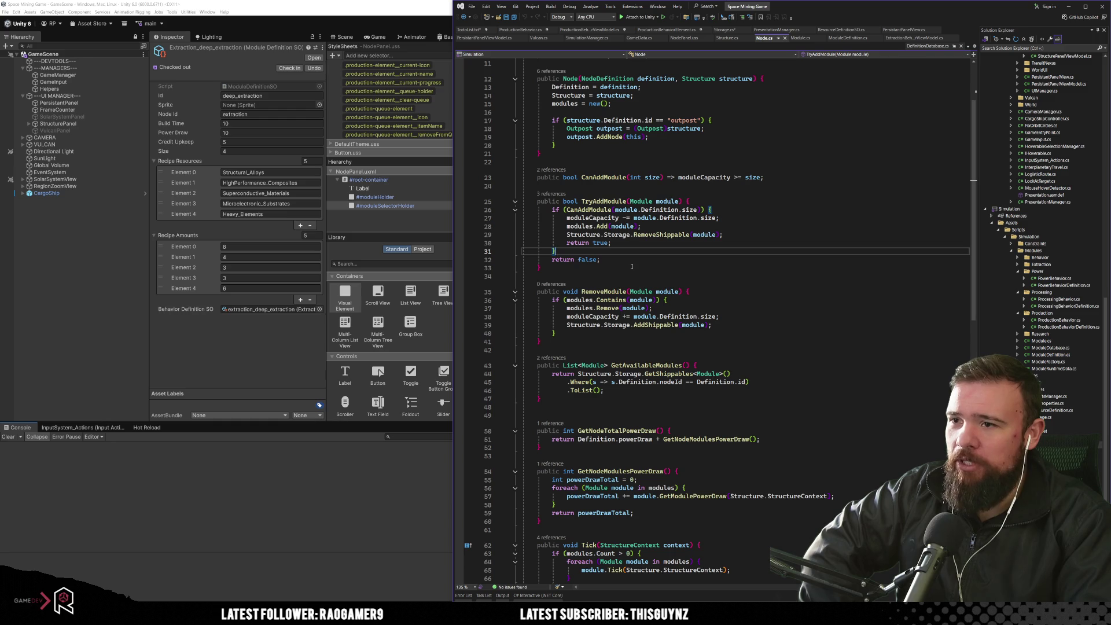
{"action": "left_click", "coordinate": [586, 210]}
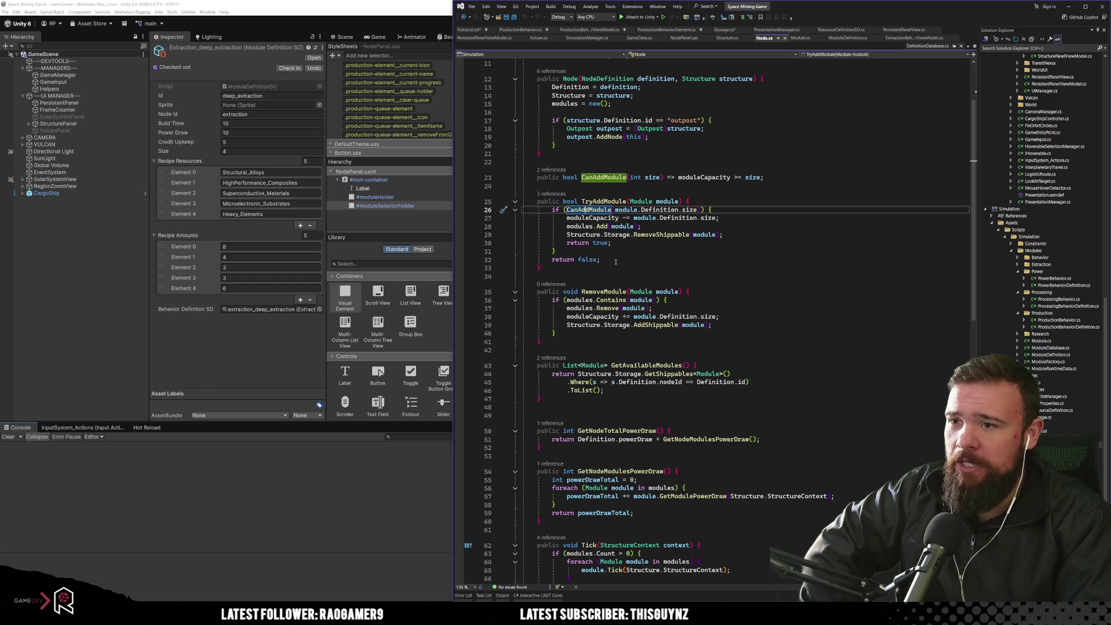
{"action": "left_click", "coordinate": [618, 226]}
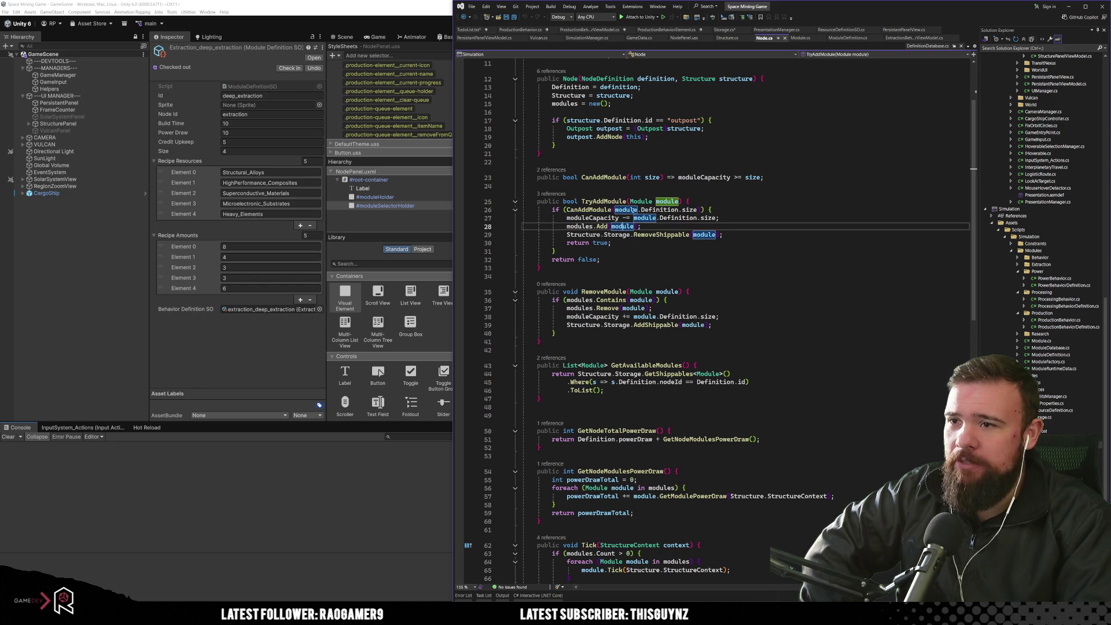
{"action": "left_click", "coordinate": [551, 194]}
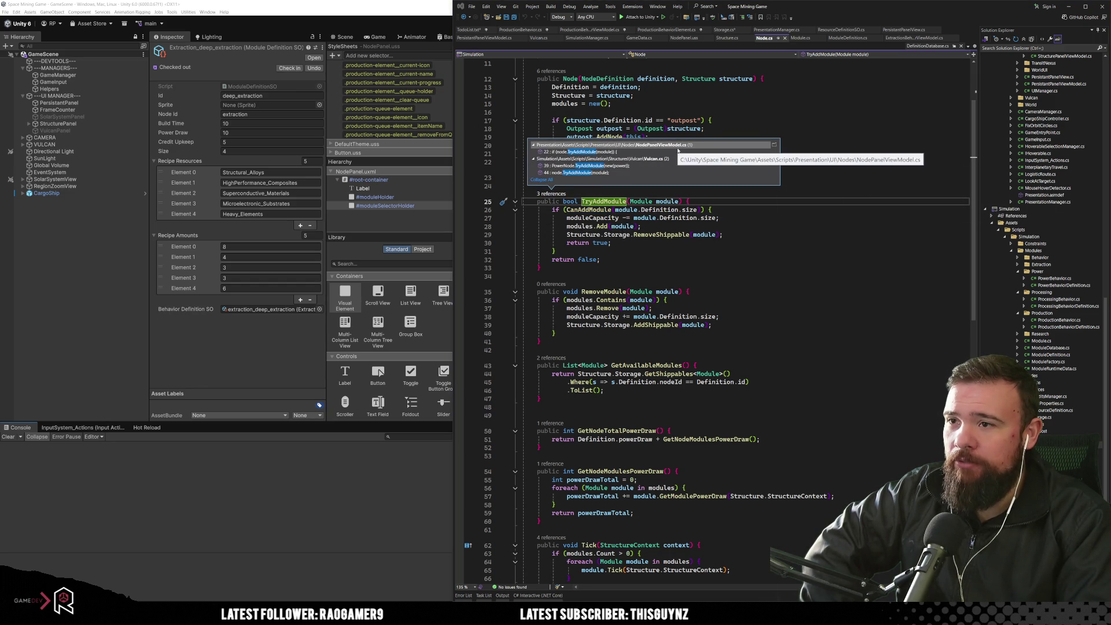
{"action": "mouse_move", "coordinate": [666, 167]}
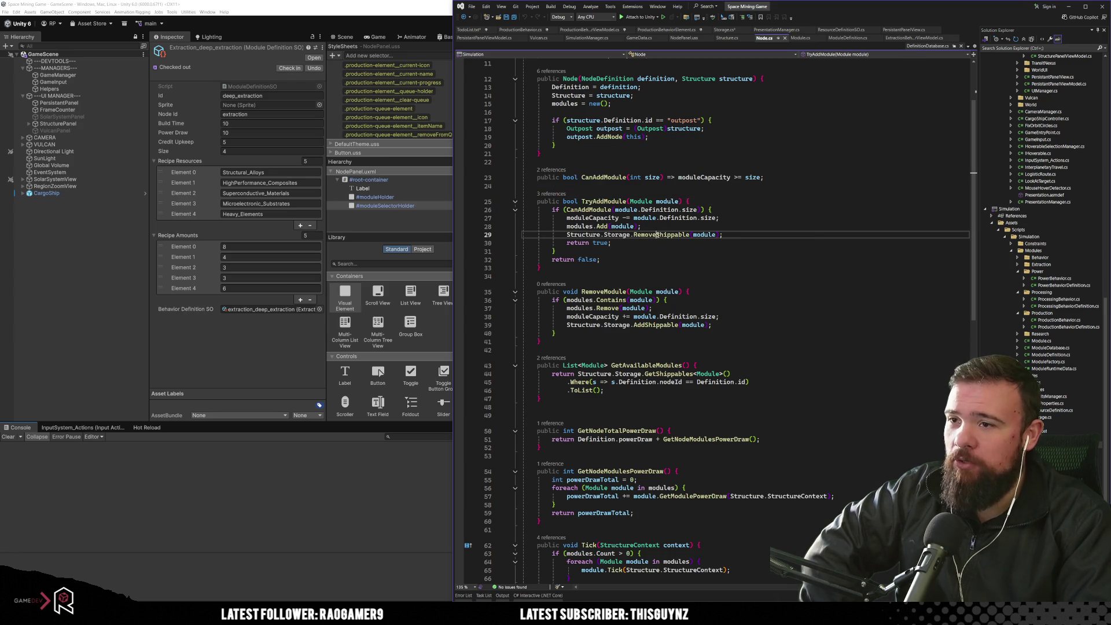
{"action": "left_click", "coordinate": [655, 240]}
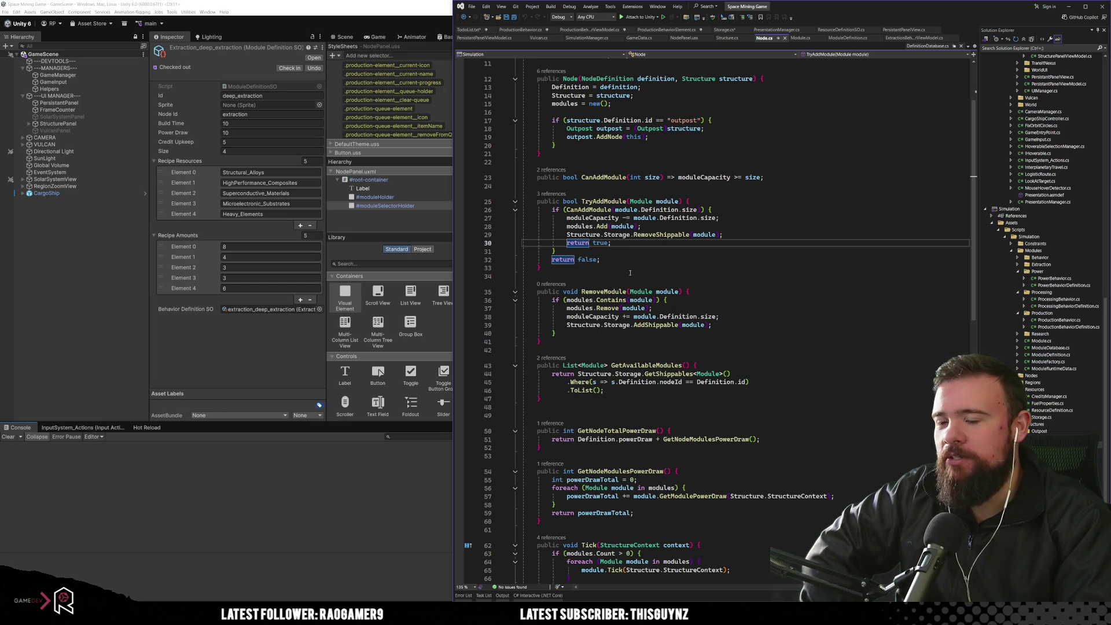
Step: Delete the empty line after GetAvailableModules in Node.cs
{"action": "left_click", "coordinate": [553, 405]}
{"action": "key", "text": "Up"}
{"action": "key", "text": "End"}
{"action": "key", "text": "Delete"}
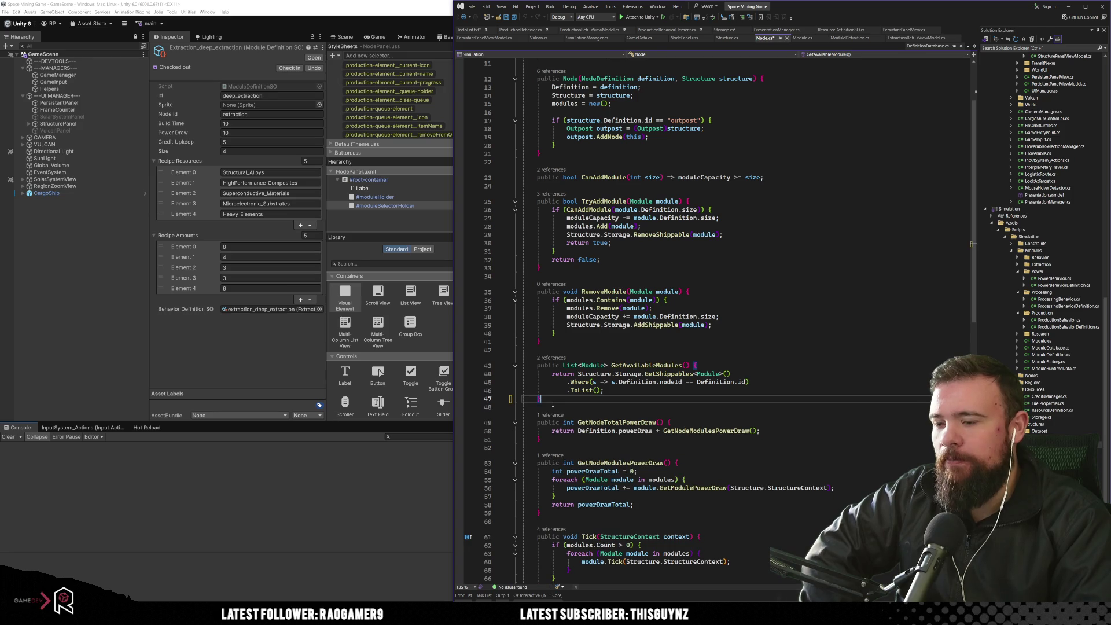
{"action": "left_click", "coordinate": [571, 348]}
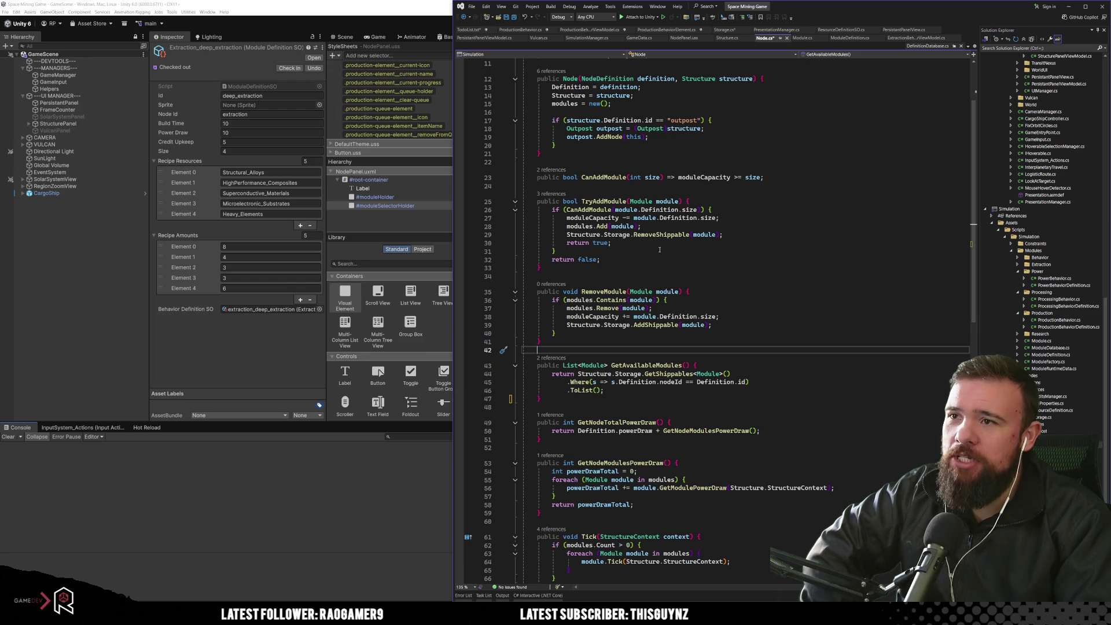
{"action": "left_click", "coordinate": [724, 29]}
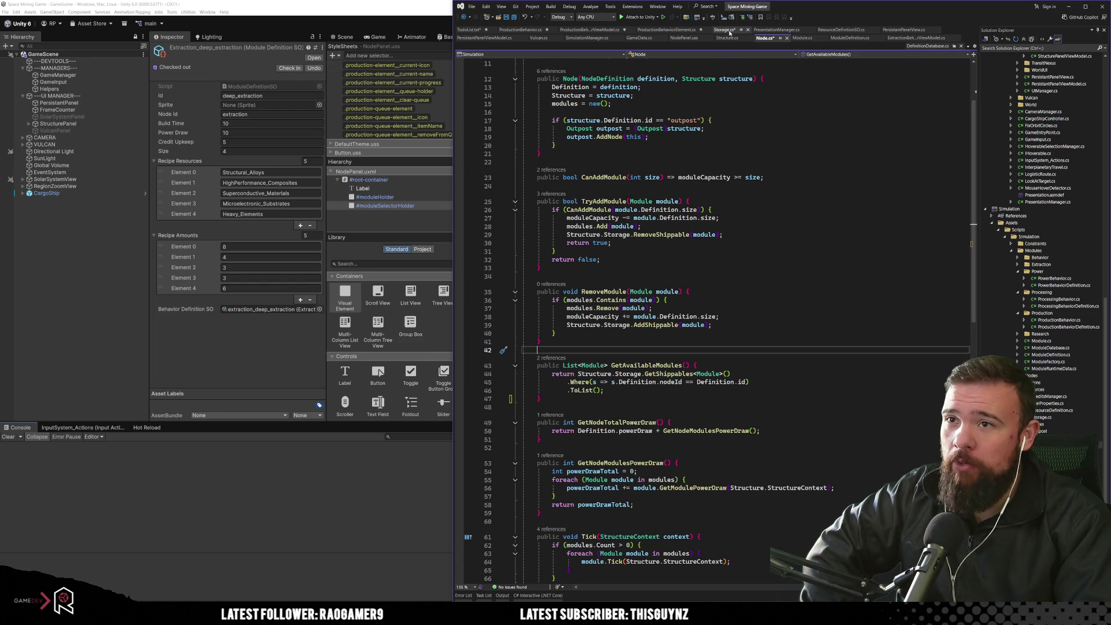
Step: Save Storage.cs, follow GetShippables to Node.cs, and list GetAvailableModules' '2 references'
{"action": "left_click", "coordinate": [738, 247]}
{"action": "key", "text": "ctrl+s"}
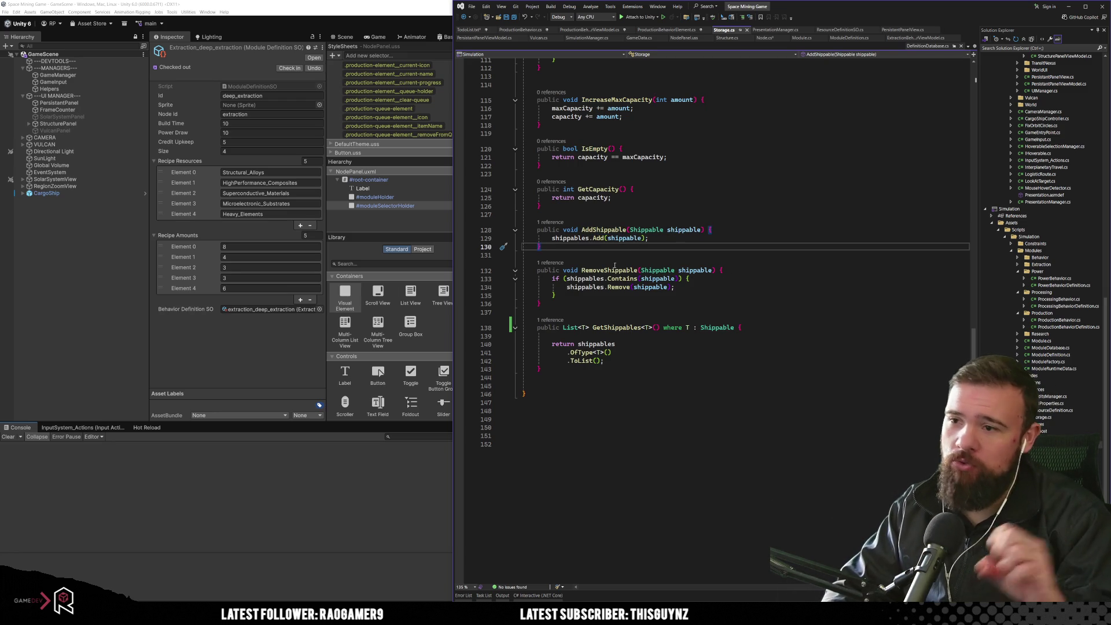
{"action": "left_click", "coordinate": [599, 230]}
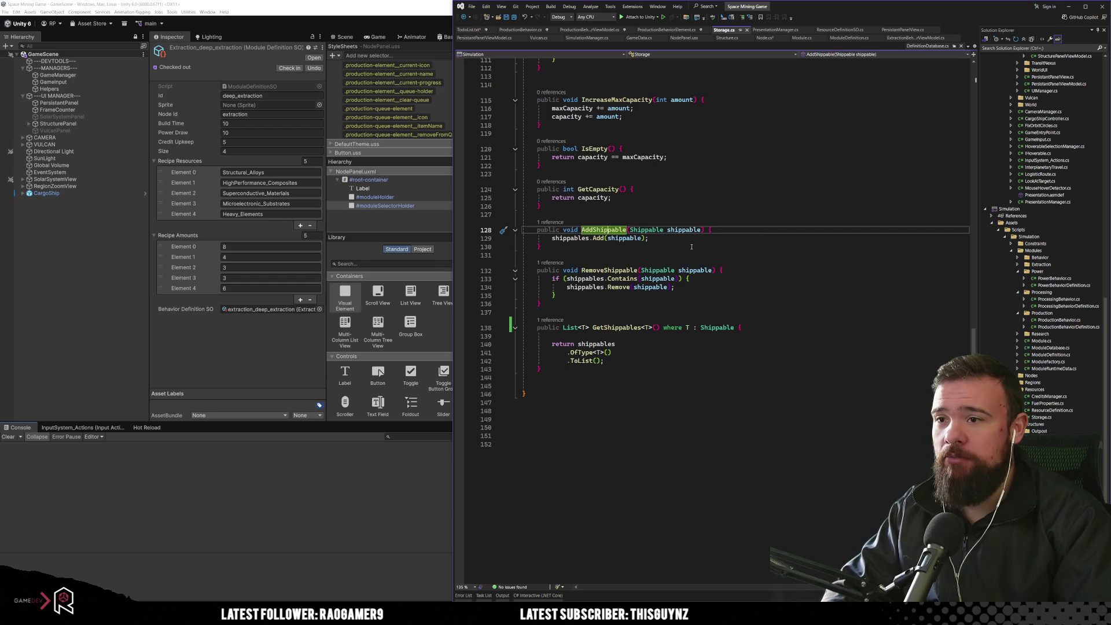
{"action": "left_click", "coordinate": [556, 336]}
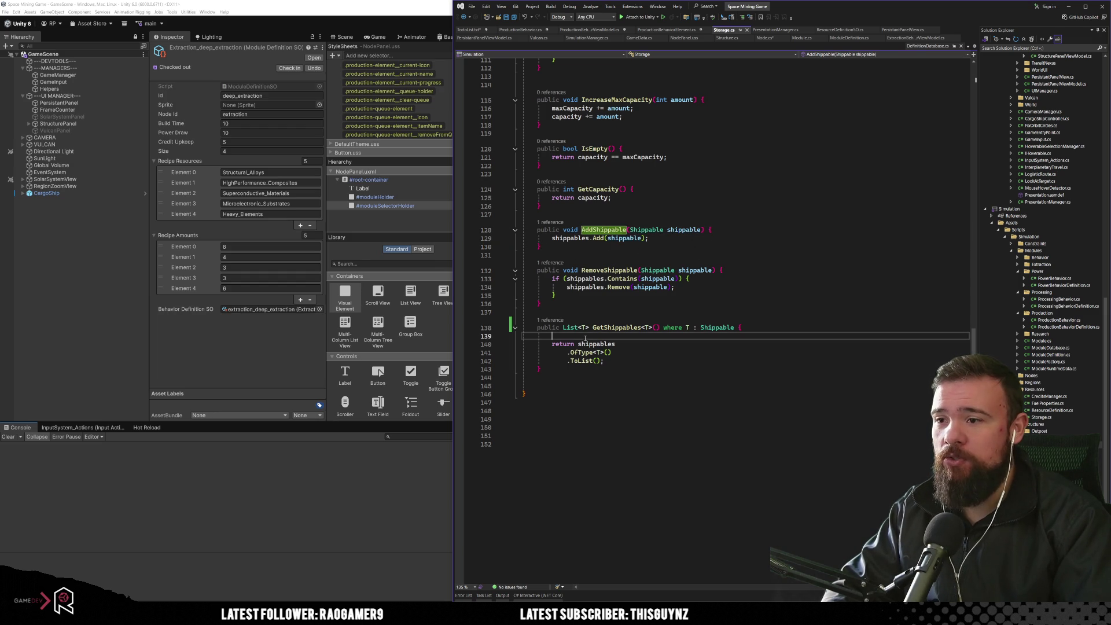
{"action": "left_click", "coordinate": [551, 320]}
{"action": "double_click", "coordinate": [573, 298]}
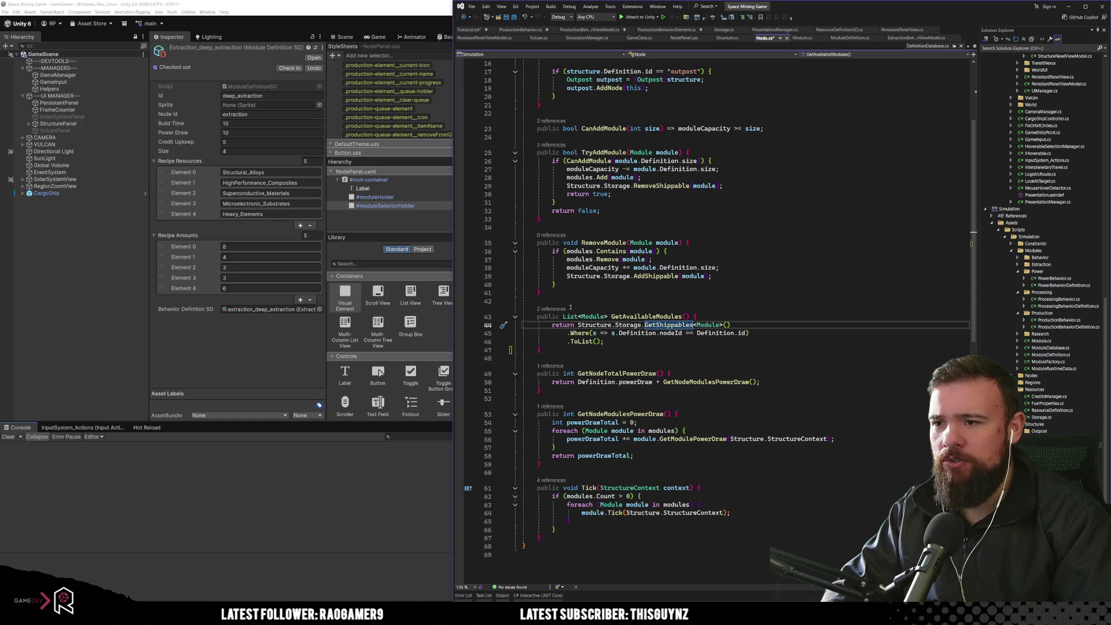
{"action": "left_click", "coordinate": [551, 309]}
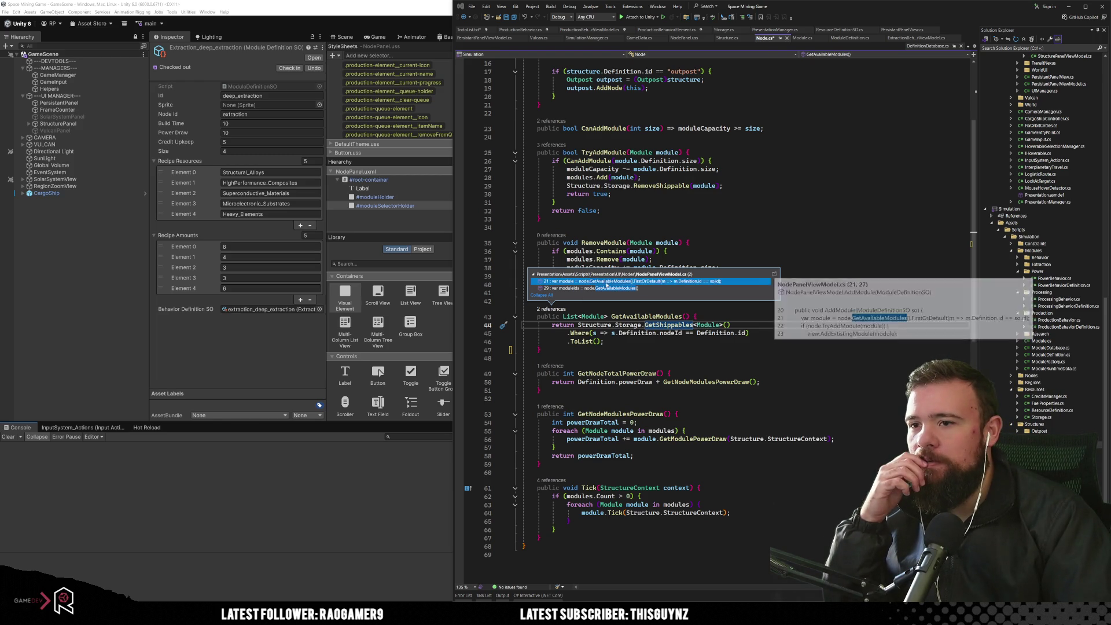
Step: Open NodePanelViewModel.cs line 21 beside Node.cs, then switch to the Unity Editor
{"action": "double_click", "coordinate": [607, 282]}
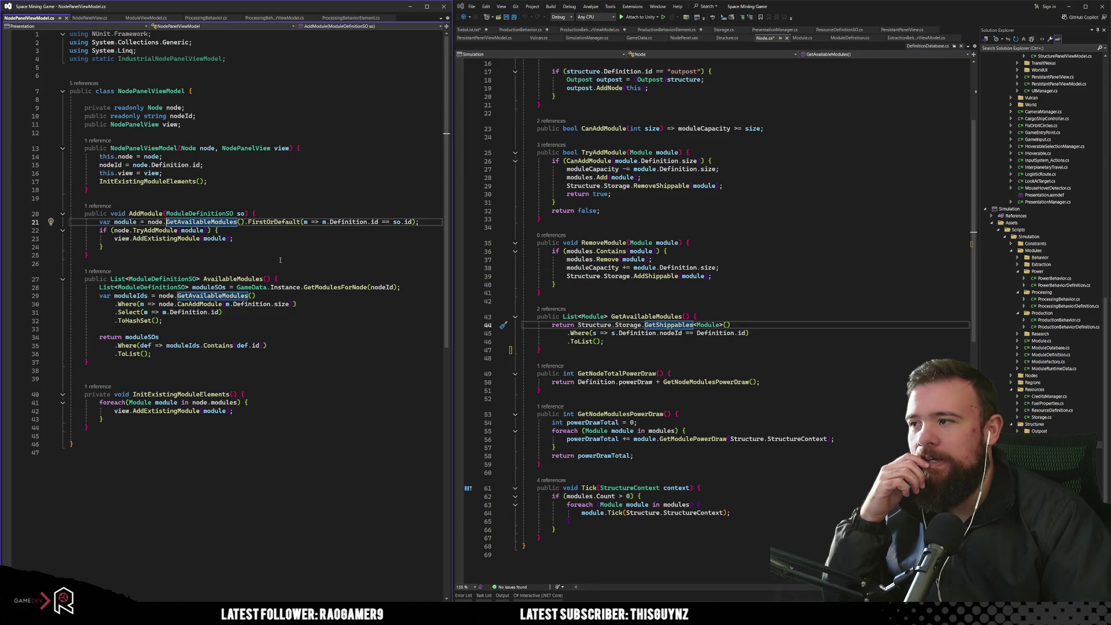
{"action": "mouse_move", "coordinate": [189, 225]}
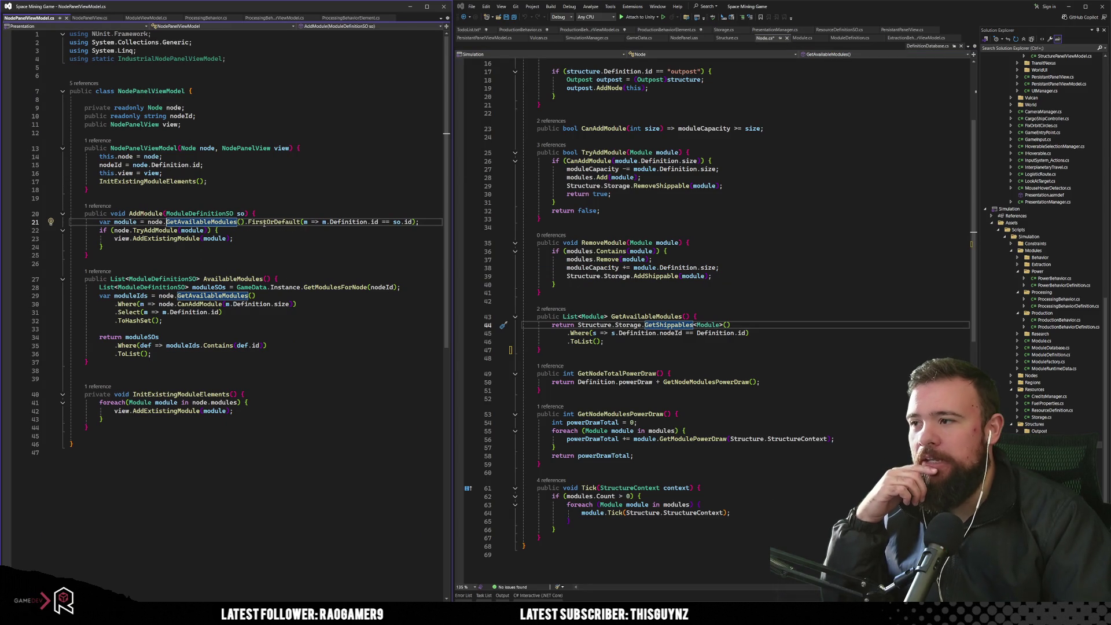
{"action": "mouse_move", "coordinate": [305, 225]}
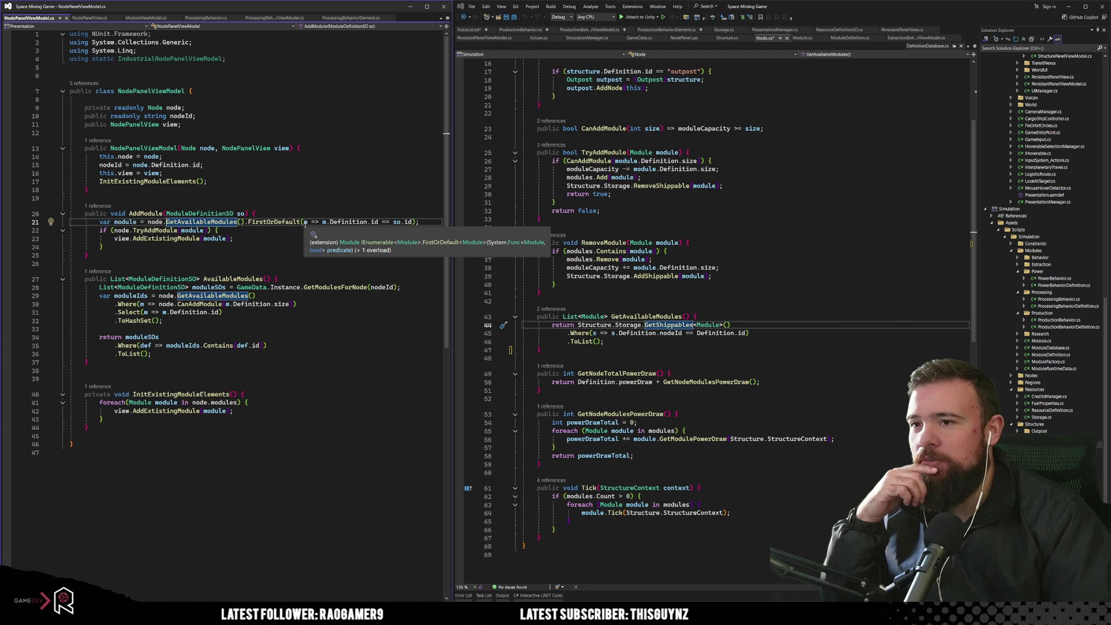
{"action": "key", "text": "alt+Tab"}
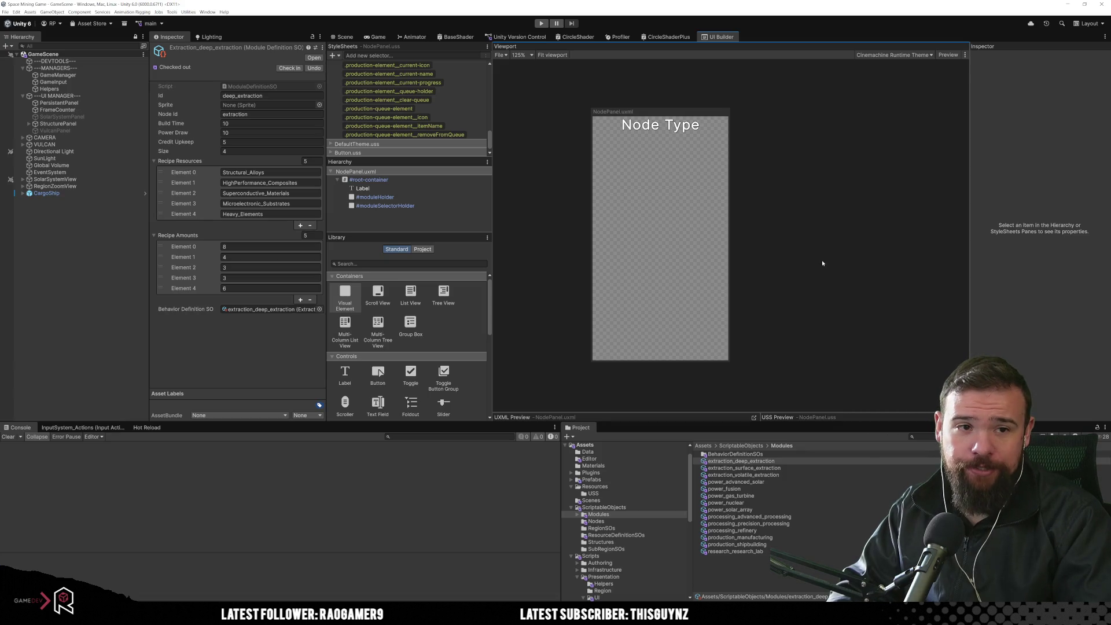